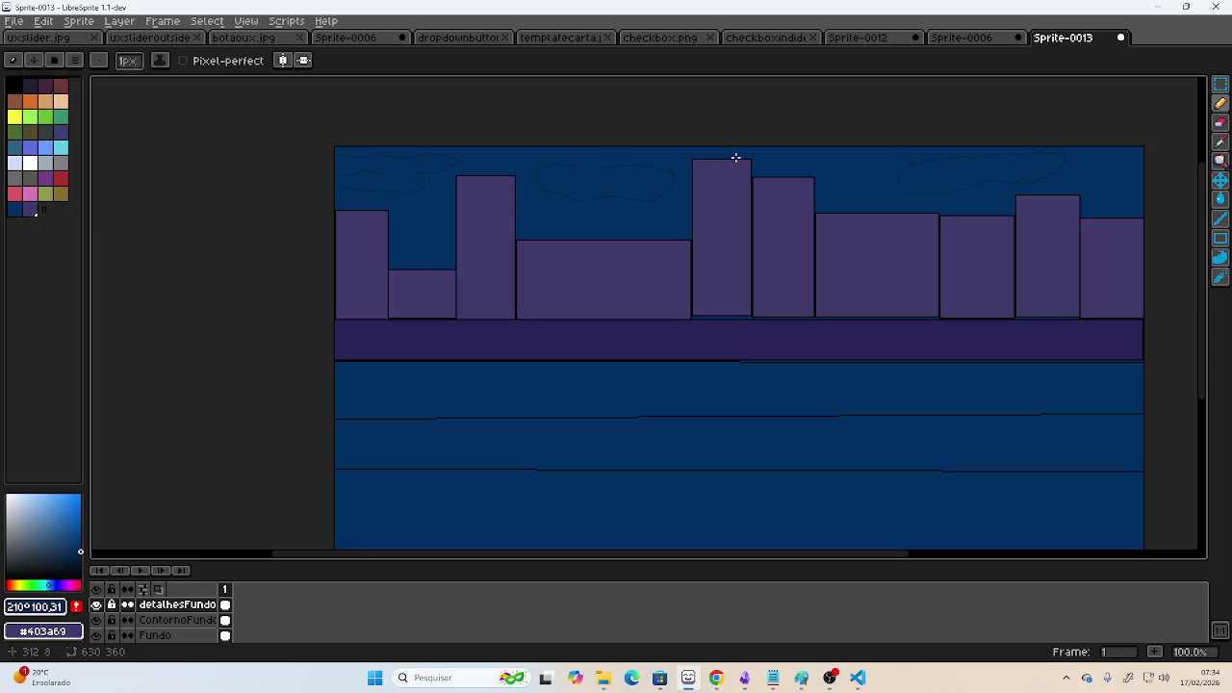
# - Zoom in and extend the cloud outline to the right with the Pencil
pyautogui.scroll(1, 916, 190)
pyautogui.scroll(1, 682, 196)
pyautogui.scroll(1, 658, 205)
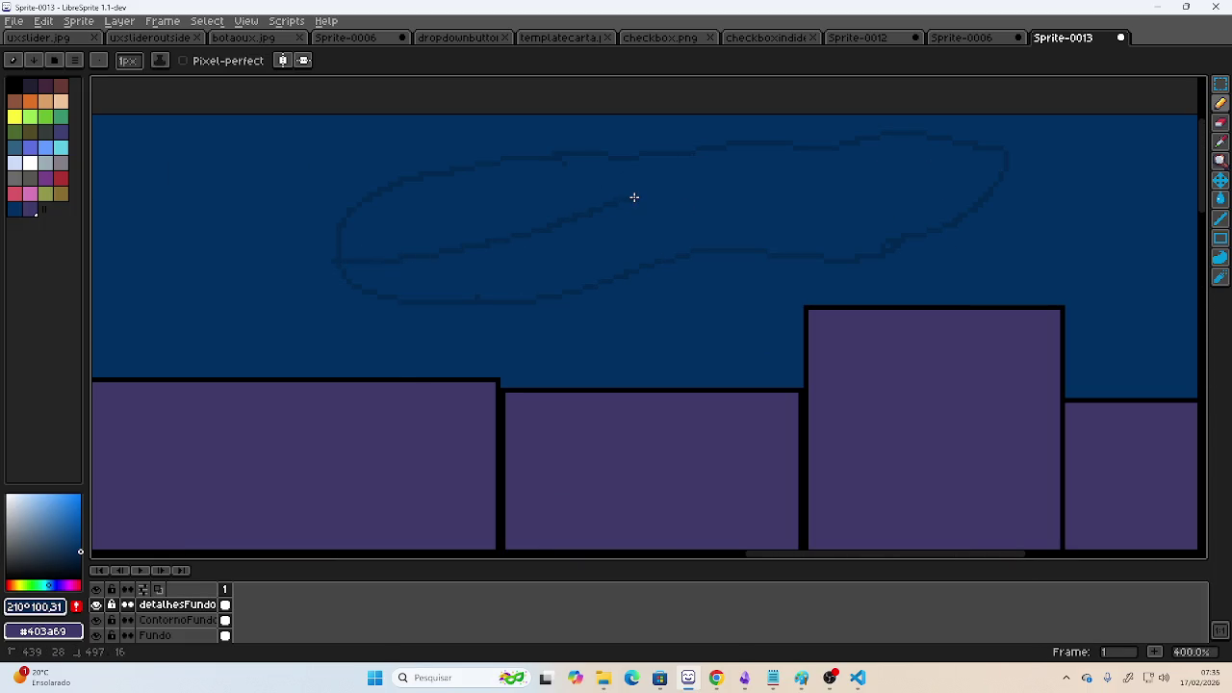
pyautogui.moveTo(628, 201); pyautogui.dragTo(828, 219)
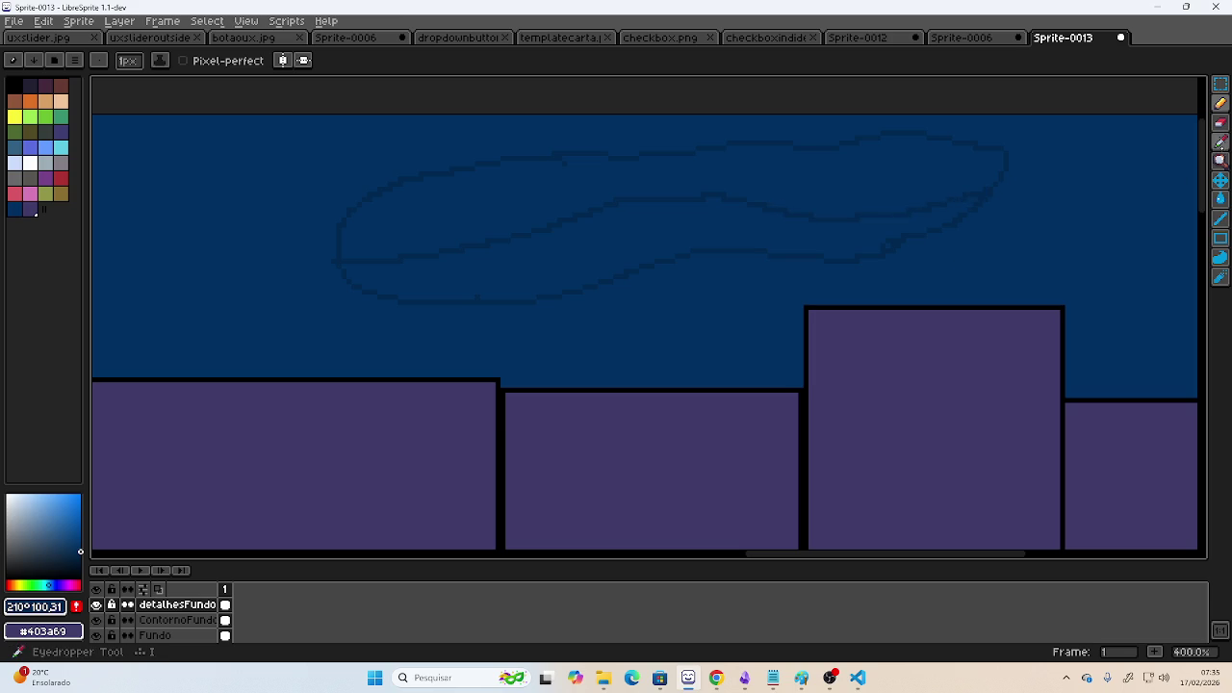
# - Bucket-fill the closed cloud interior with darker blue
pyautogui.click(1221, 257)
pyautogui.click(873, 185)
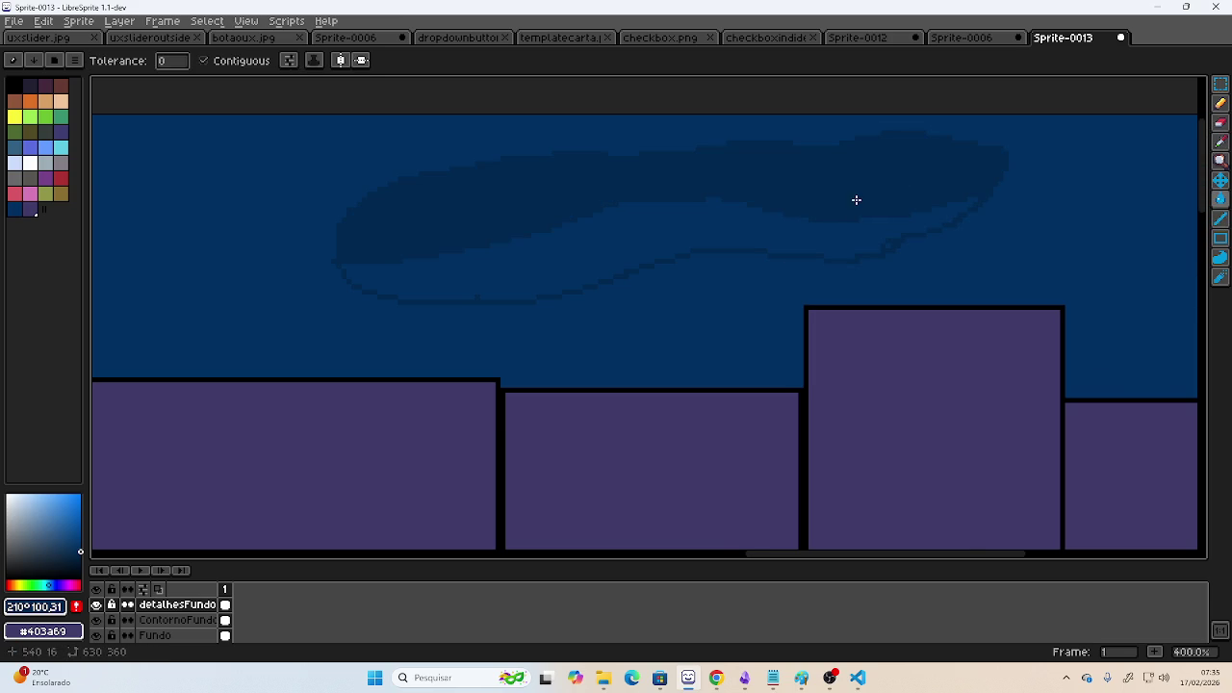
pyautogui.scroll(-1, 857, 200)
pyautogui.scroll(-1, 484, 222)
pyautogui.hscroll(-3, 908, 228)
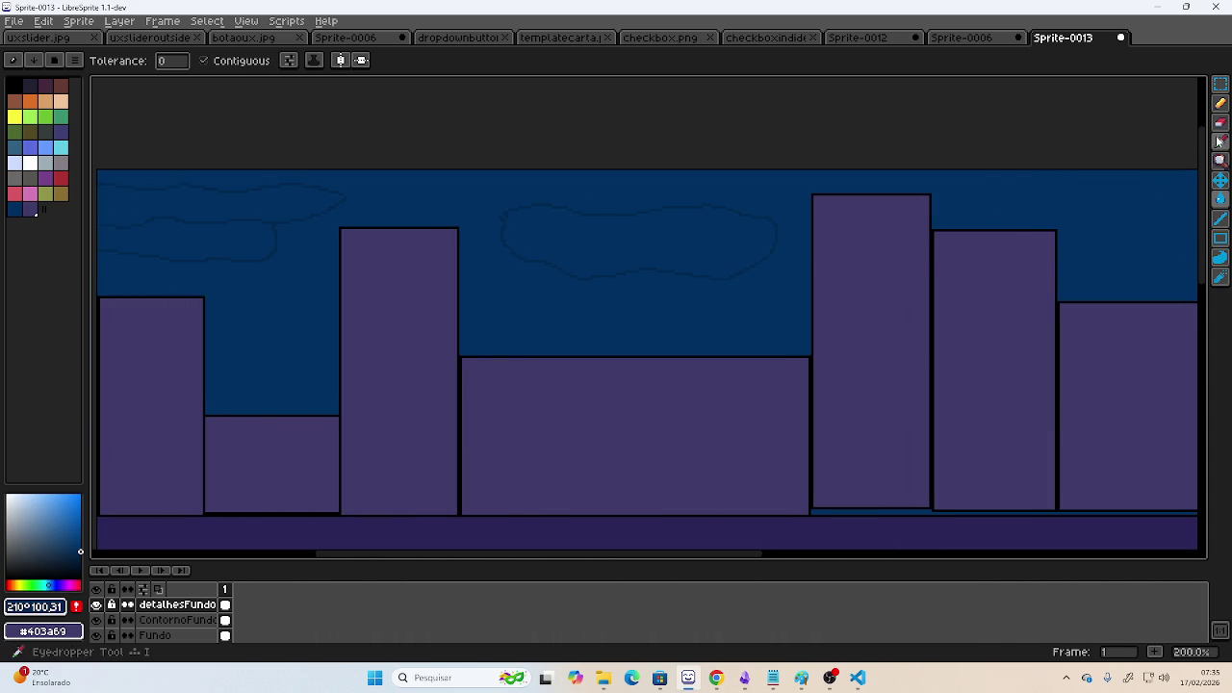
pyautogui.click(1221, 103)
# - Draw two lines across the cloud and fill the enclosed interior with darker blue
pyautogui.scroll(2, 611, 273)
pyautogui.scroll(2, 817, 286)
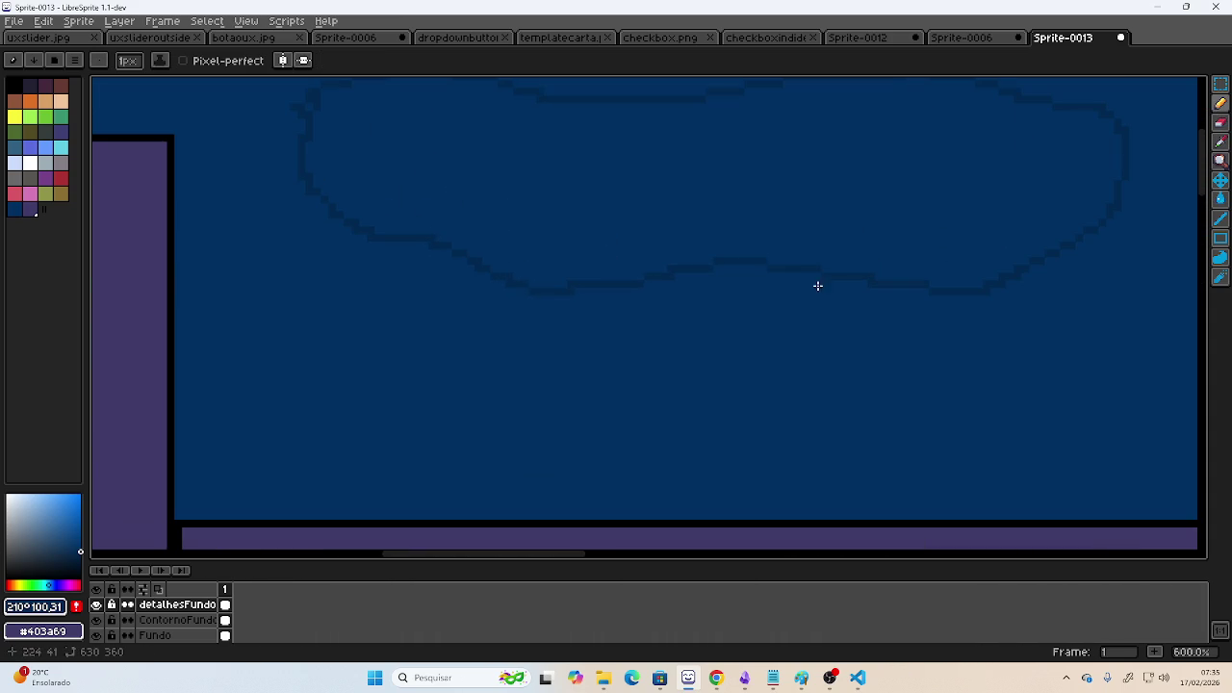
pyautogui.moveTo(306, 154); pyautogui.dragTo(447, 178)
pyautogui.moveTo(754, 193); pyautogui.dragTo(948, 184)
pyautogui.click(1221, 199)
pyautogui.click(767, 176)
# - Draw a dividing line across the left cloud and fill its upper band darker blue
pyautogui.scroll(2, 617, 231)
pyautogui.hscroll(-5, 617, 231)
pyautogui.hscroll(-4, 617, 231)
pyautogui.hscroll(-6, 622, 209)
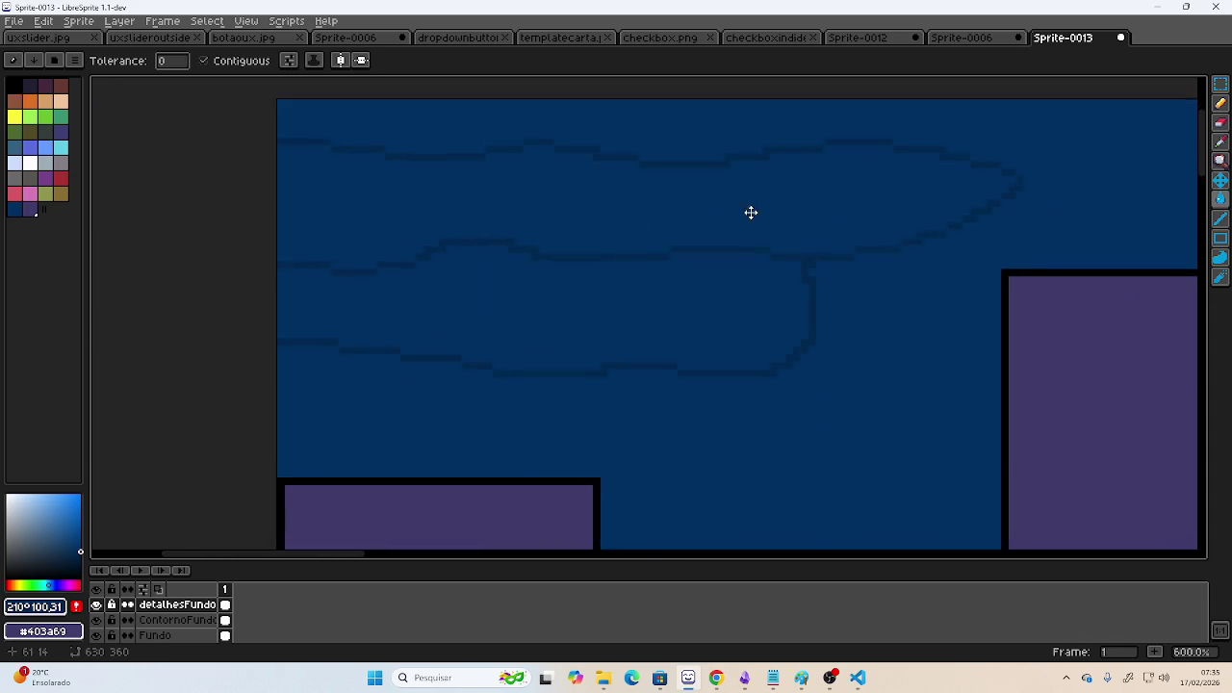
pyautogui.click(1220, 129)
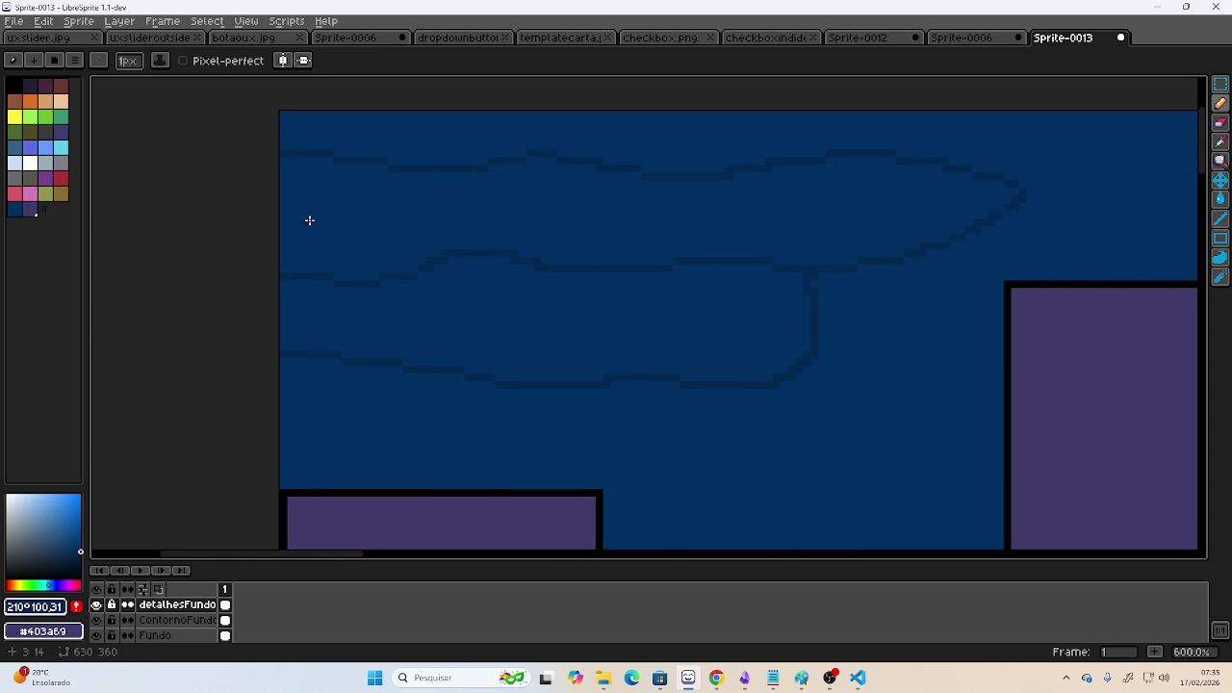
pyautogui.moveTo(281, 214); pyautogui.dragTo(572, 200)
pyautogui.click(1221, 199)
pyautogui.click(806, 209)
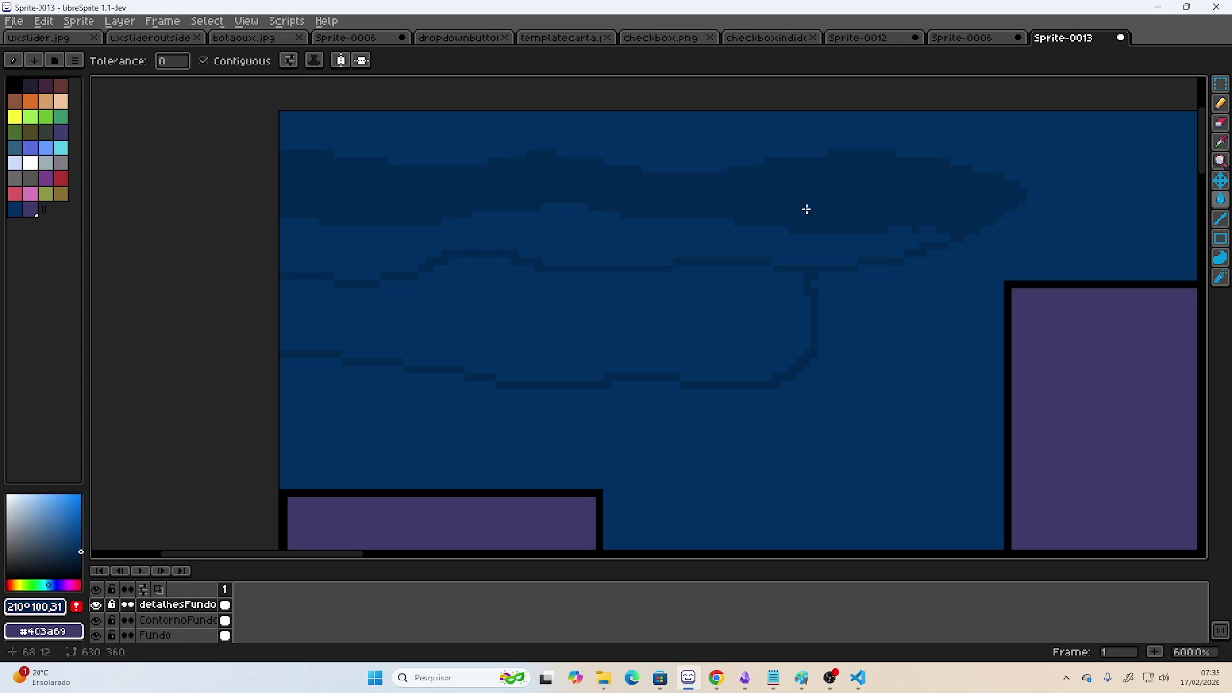
pyautogui.scroll(-3, 777, 209)
pyautogui.scroll(-1, 617, 227)
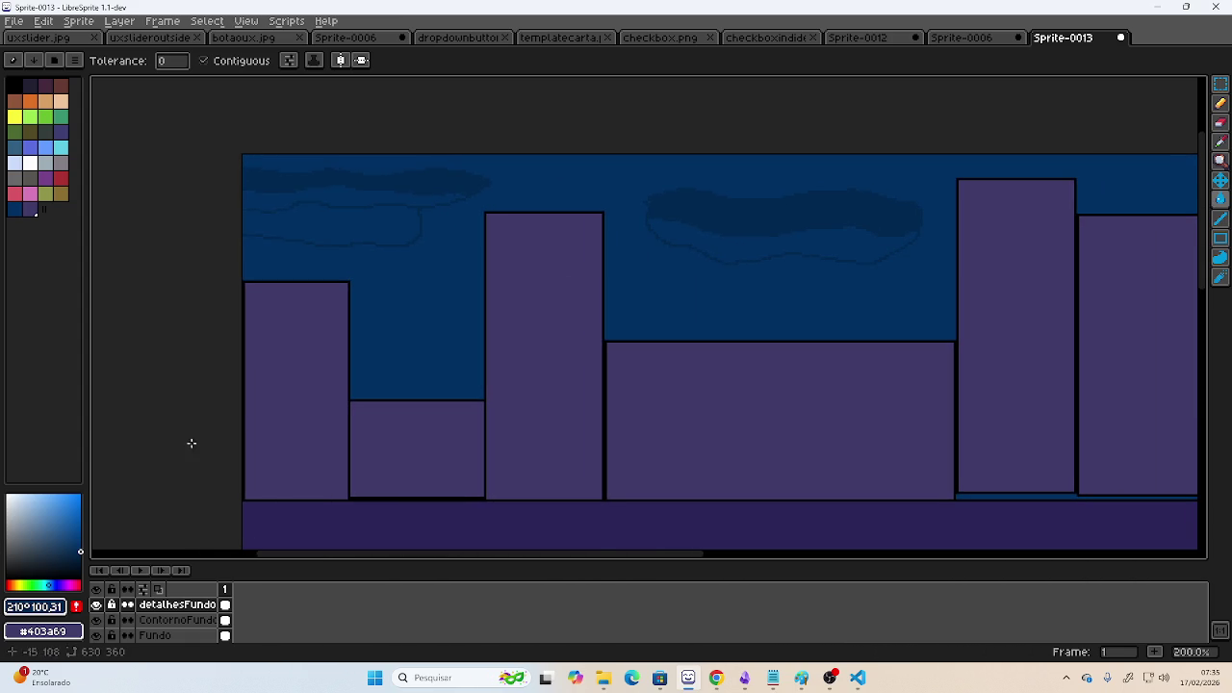
# - Pick a darker shade of blue and fill the area under the middle cloud
pyautogui.click(82, 553)
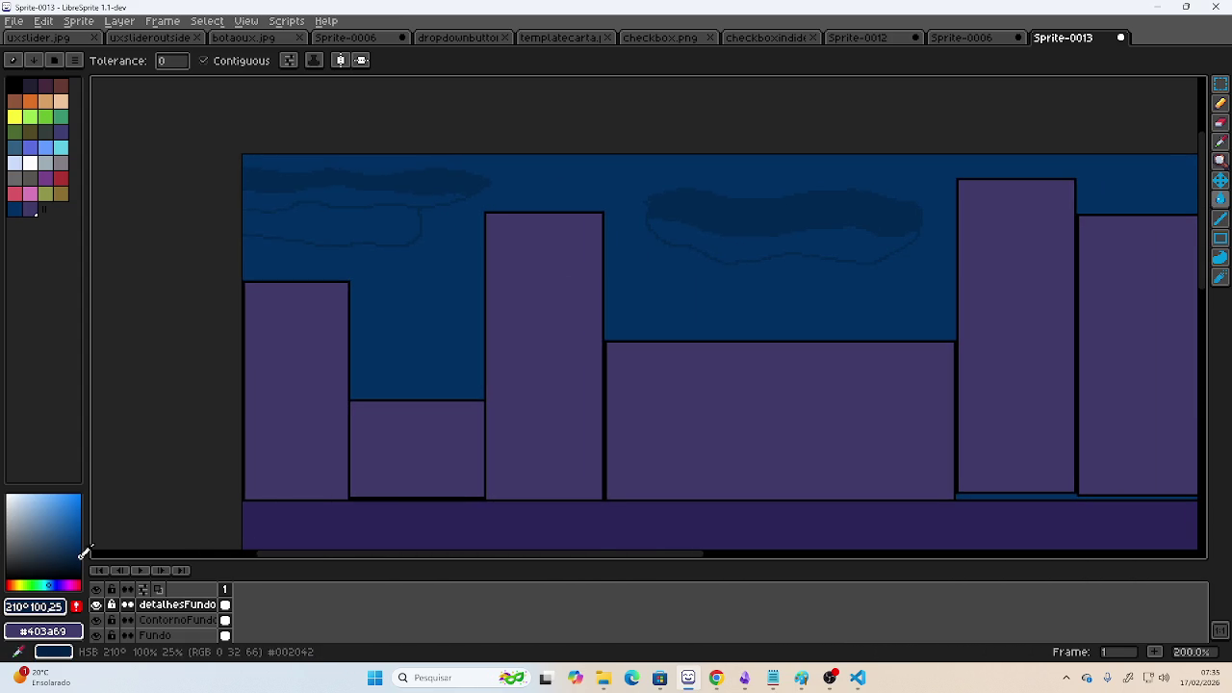
pyautogui.click(752, 251)
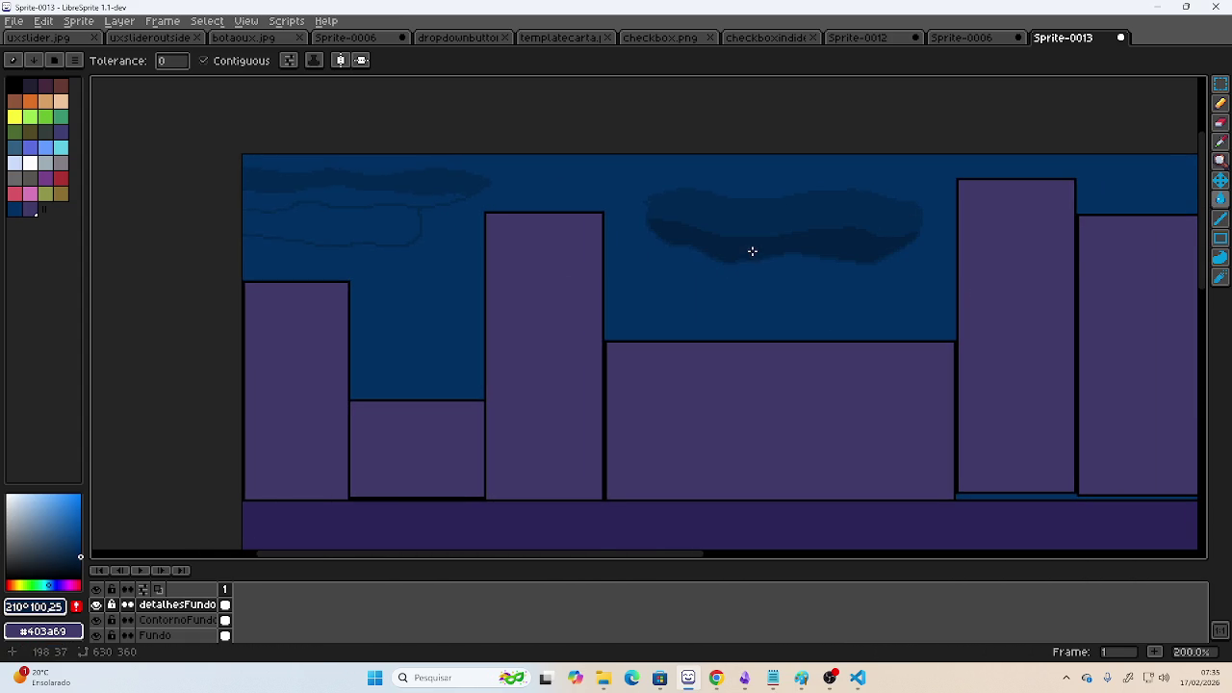
pyautogui.moveTo(370, 194); pyautogui.dragTo(91, 198)
pyautogui.moveTo(847, 240); pyautogui.dragTo(533, 242)
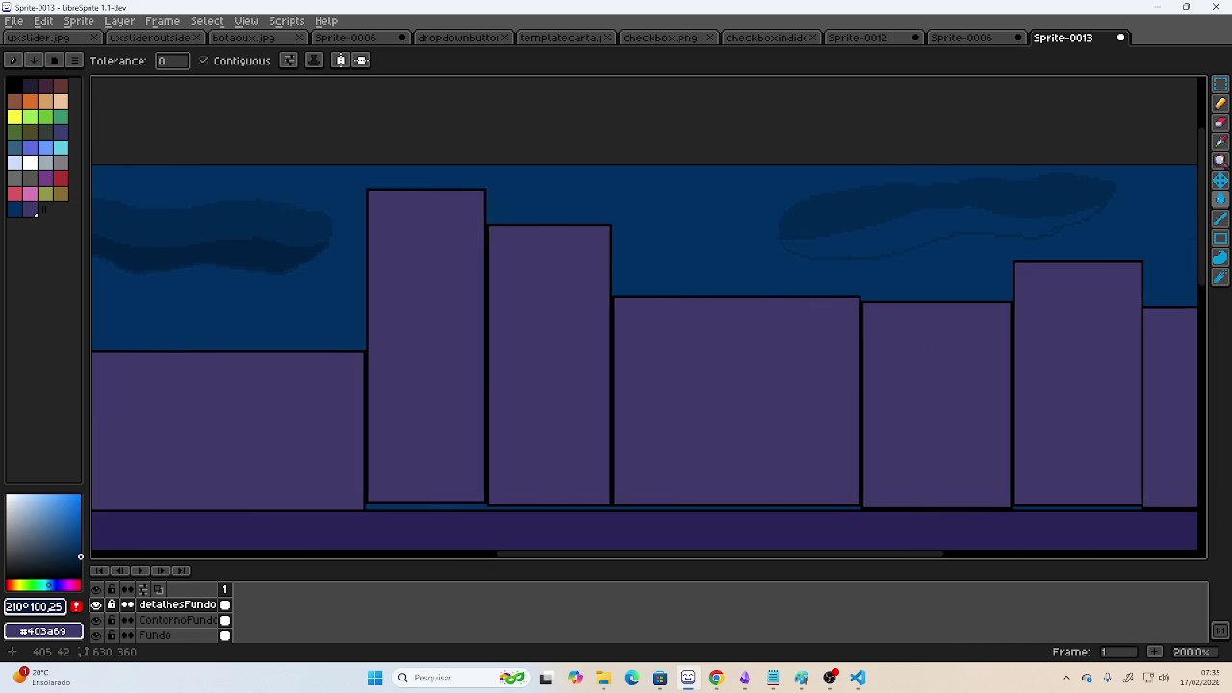
pyautogui.moveTo(807, 244)
pyautogui.mouseDown()
pyautogui.moveTo(517, 240)
pyautogui.moveTo(839, 201)
pyautogui.mouseUp()
pyautogui.scroll(-2, 669, 256)
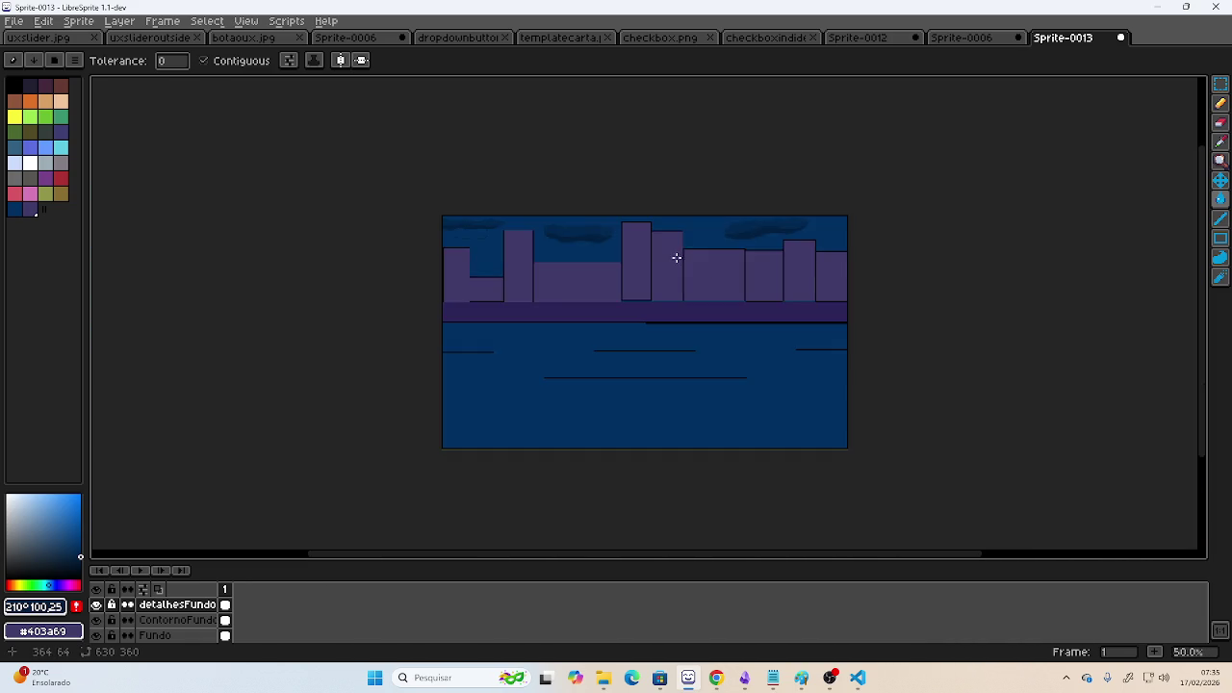
pyautogui.scroll(1, 670, 263)
pyautogui.moveTo(524, 250); pyautogui.dragTo(743, 236)
pyautogui.scroll(1, 427, 201)
pyautogui.scroll(1, 482, 173)
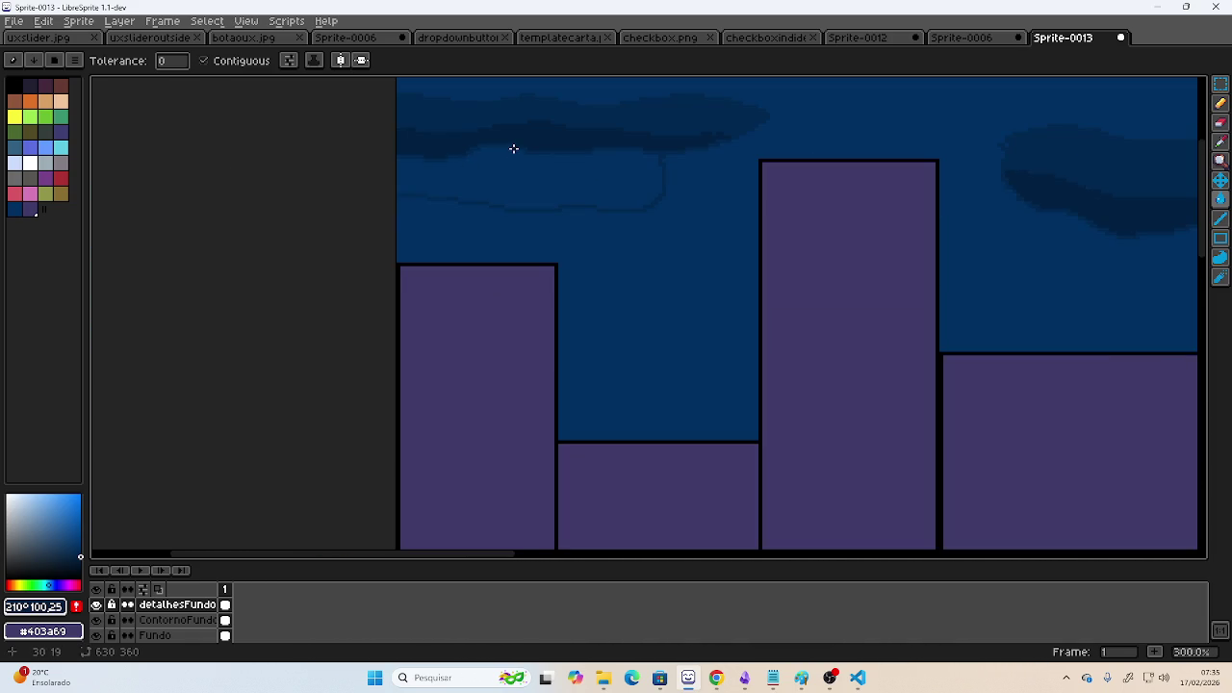
pyautogui.scroll(1, 511, 149)
pyautogui.scroll(2, 514, 148)
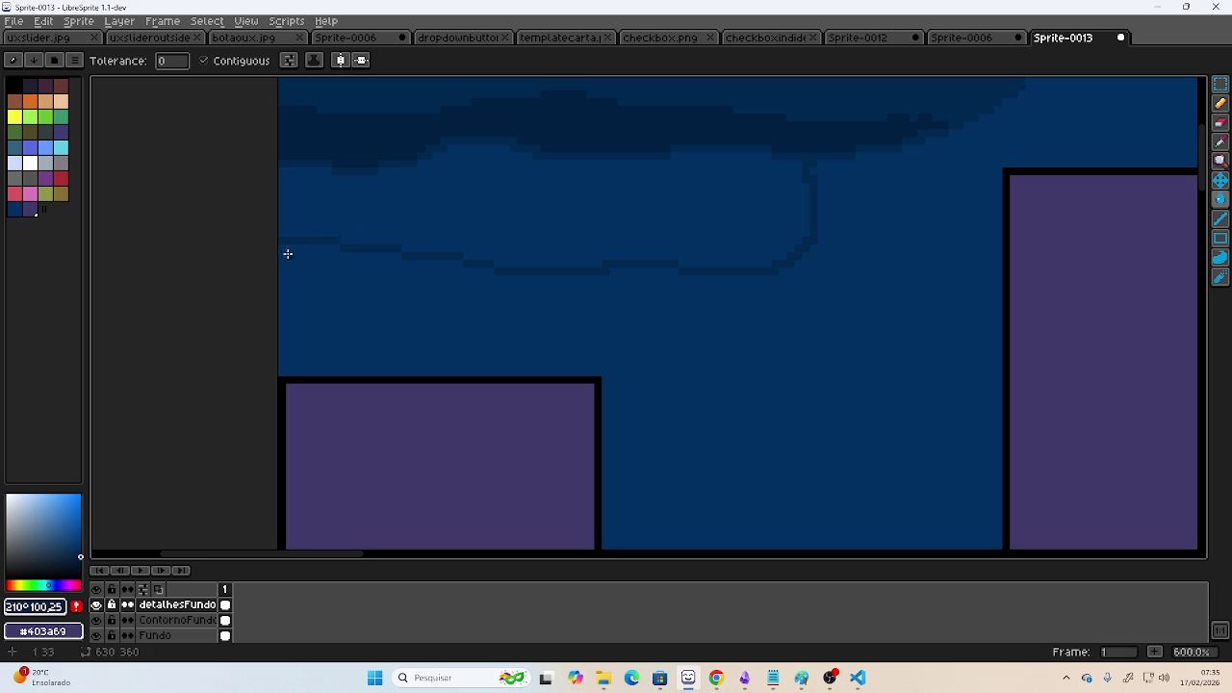
# - Draw a dividing line through the left cloud and fill the region above it darker
pyautogui.click(1220, 103)
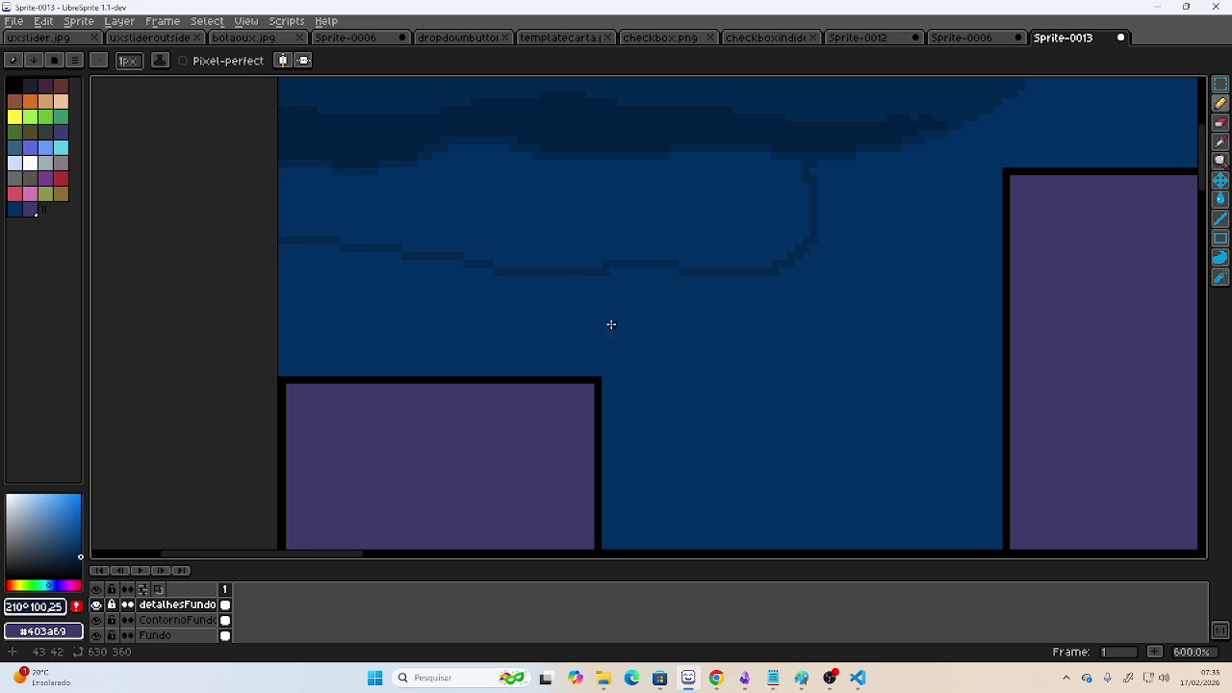
pyautogui.moveTo(277, 208)
pyautogui.mouseDown()
pyautogui.moveTo(612, 200)
pyautogui.moveTo(809, 215)
pyautogui.mouseUp()
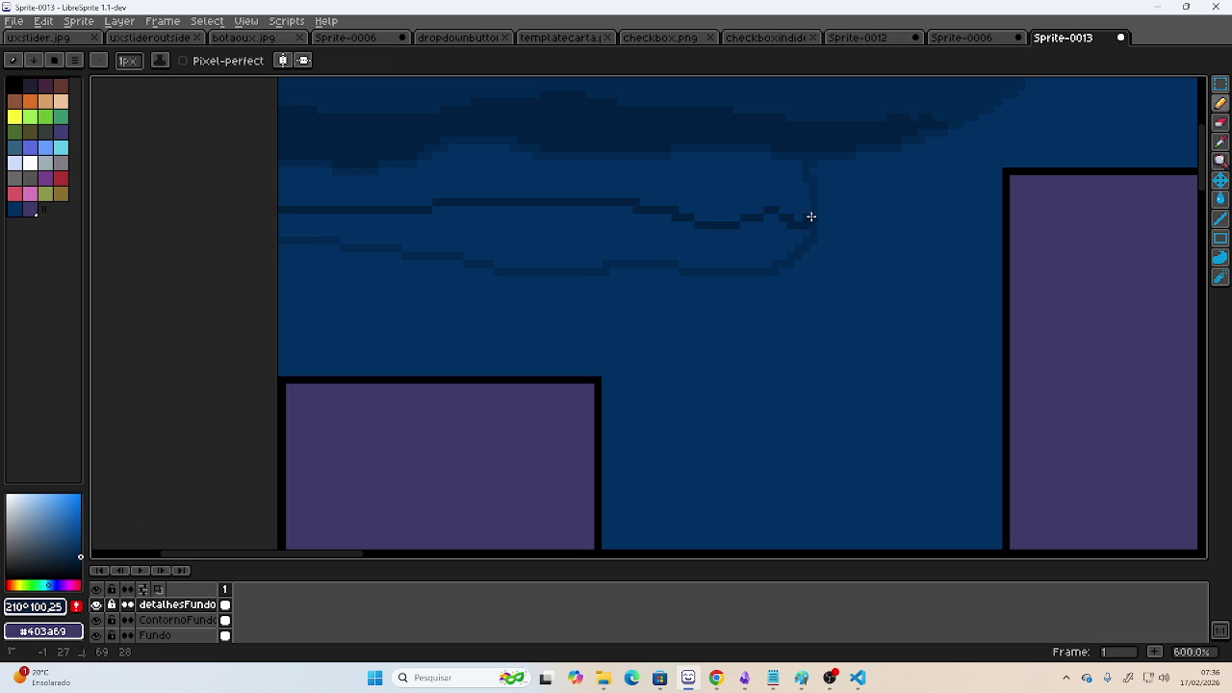
pyautogui.click(1220, 199)
pyautogui.click(738, 191)
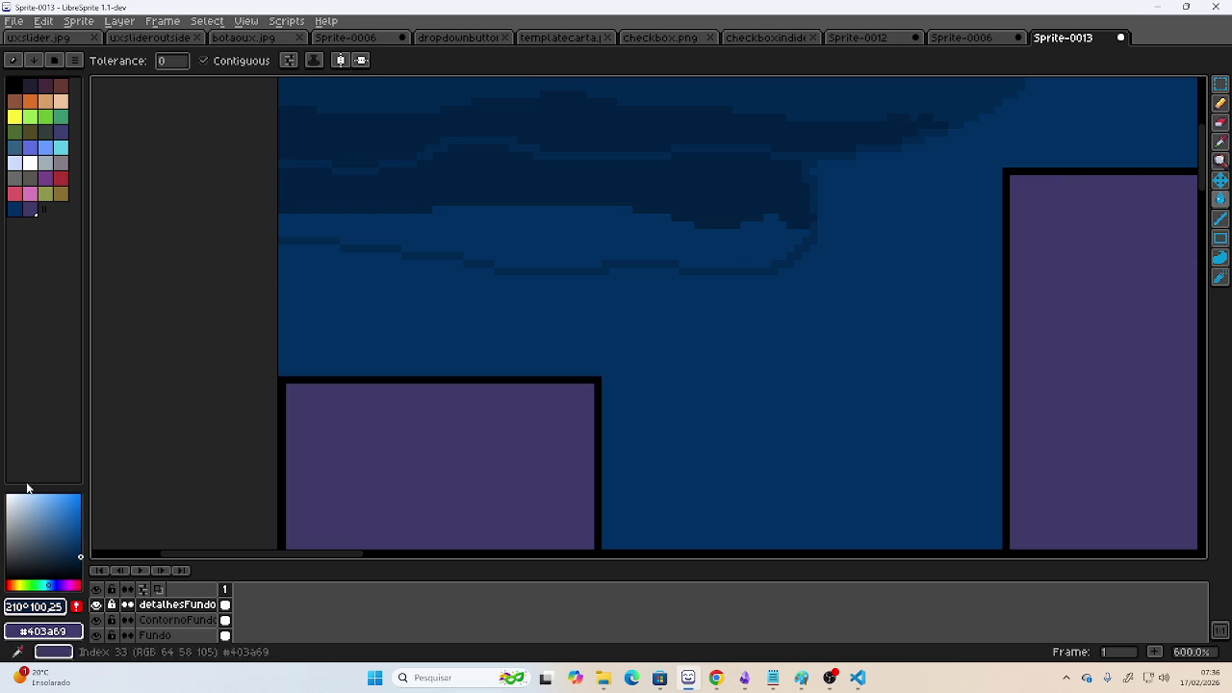
# - Fill the top cloud band with an even darker blue and recentre the whole sprite
pyautogui.click(80, 558)
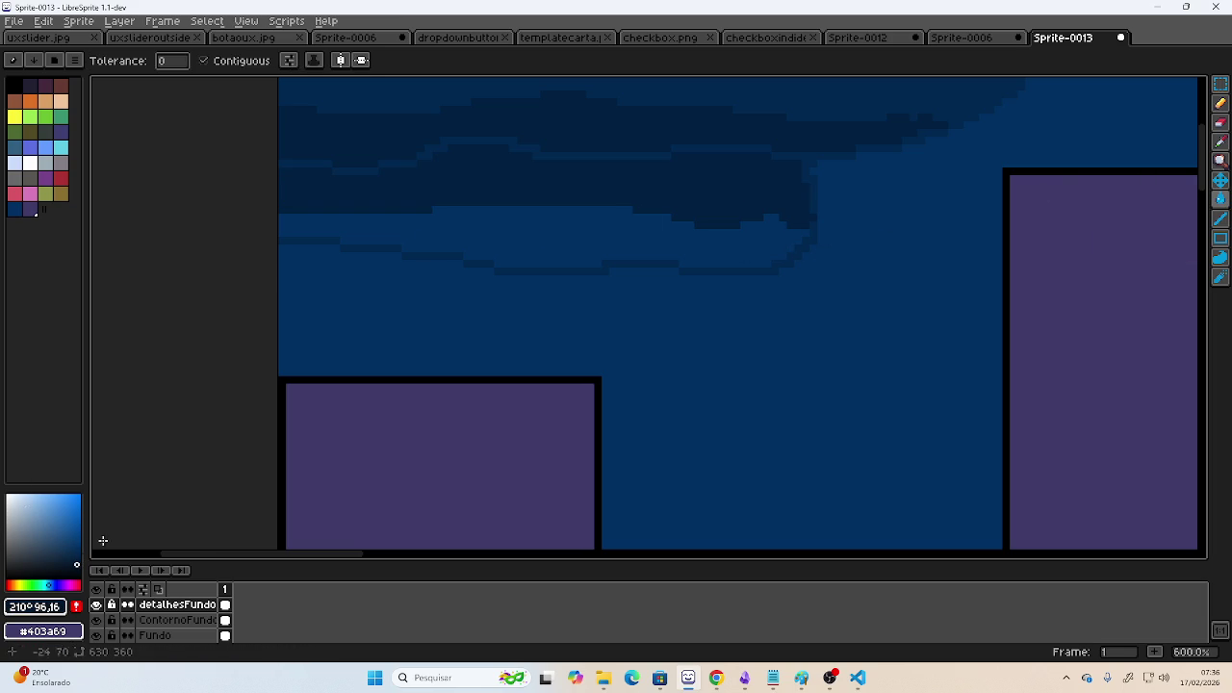
pyautogui.click(597, 236)
pyautogui.scroll(-1, 767, 330)
pyautogui.scroll(-3, 766, 331)
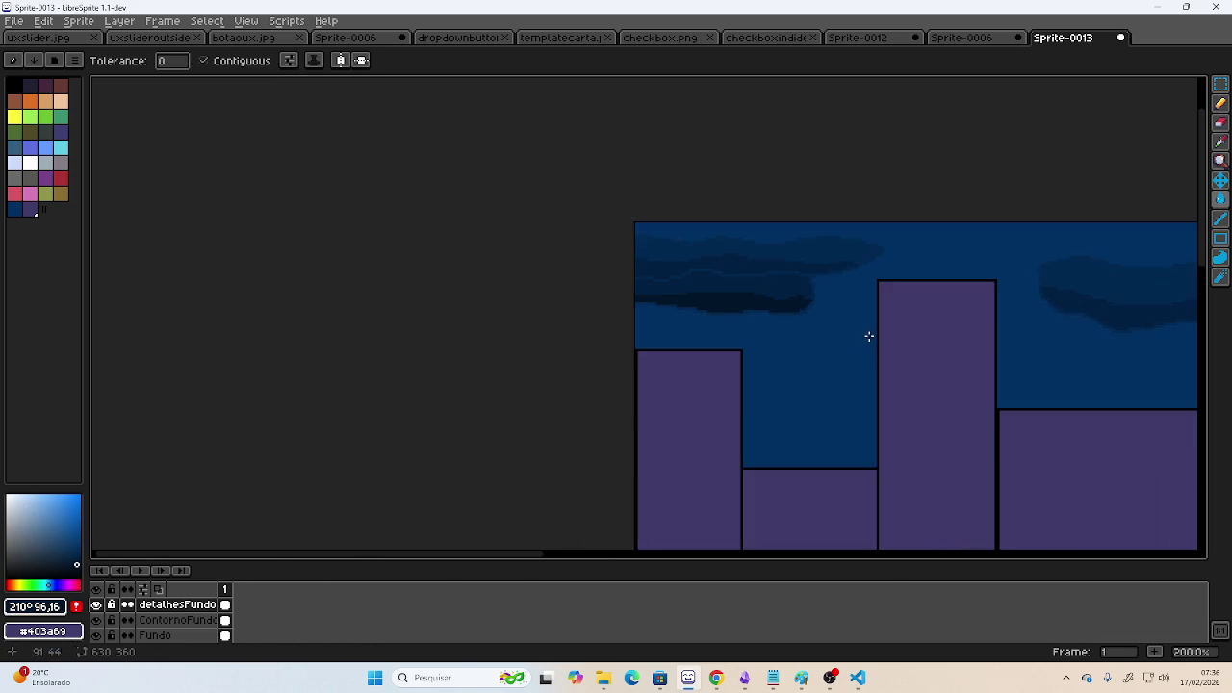
pyautogui.moveTo(869, 337); pyautogui.dragTo(616, 278)
pyautogui.scroll(-2, 616, 278)
pyautogui.moveTo(856, 321); pyautogui.dragTo(714, 279)
pyautogui.scroll(1, 715, 278)
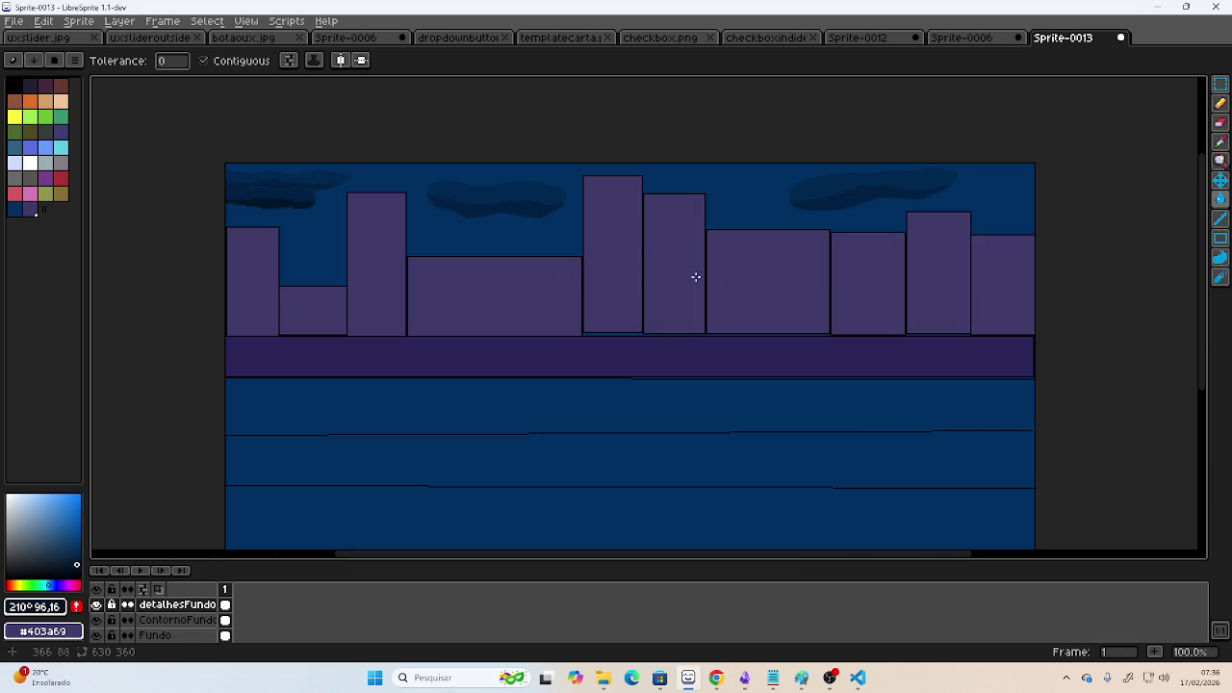
pyautogui.moveTo(754, 316)
pyautogui.mouseDown()
pyautogui.moveTo(732, 290)
pyautogui.moveTo(771, 299)
pyautogui.mouseUp()
pyautogui.click(545, 201)
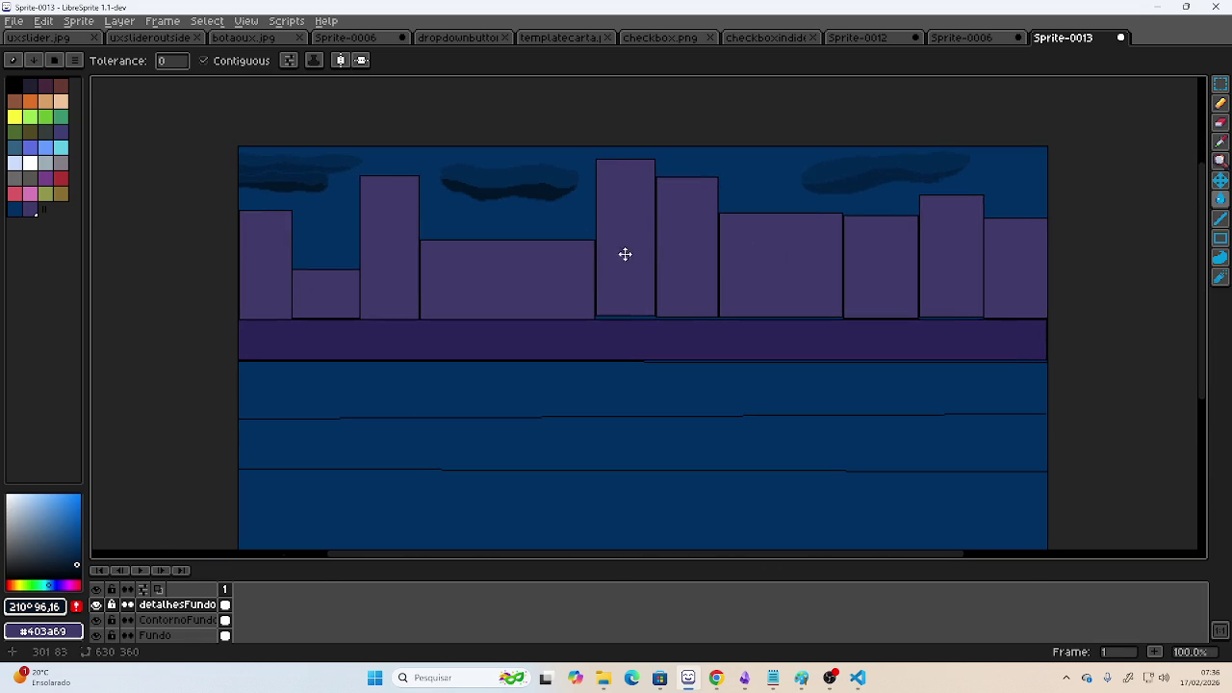
pyautogui.hotkey('ctrl', 'z')
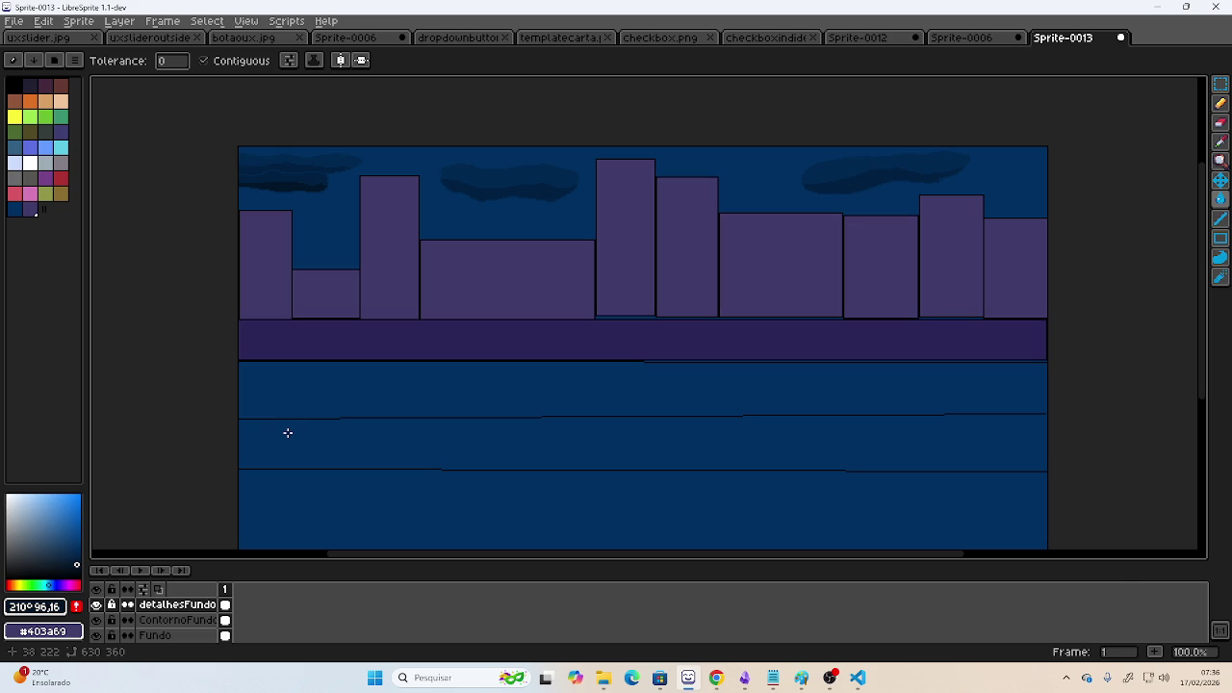
pyautogui.hotkey('alt', 'Tab')
pyautogui.hotkey('alt', 'Tab')
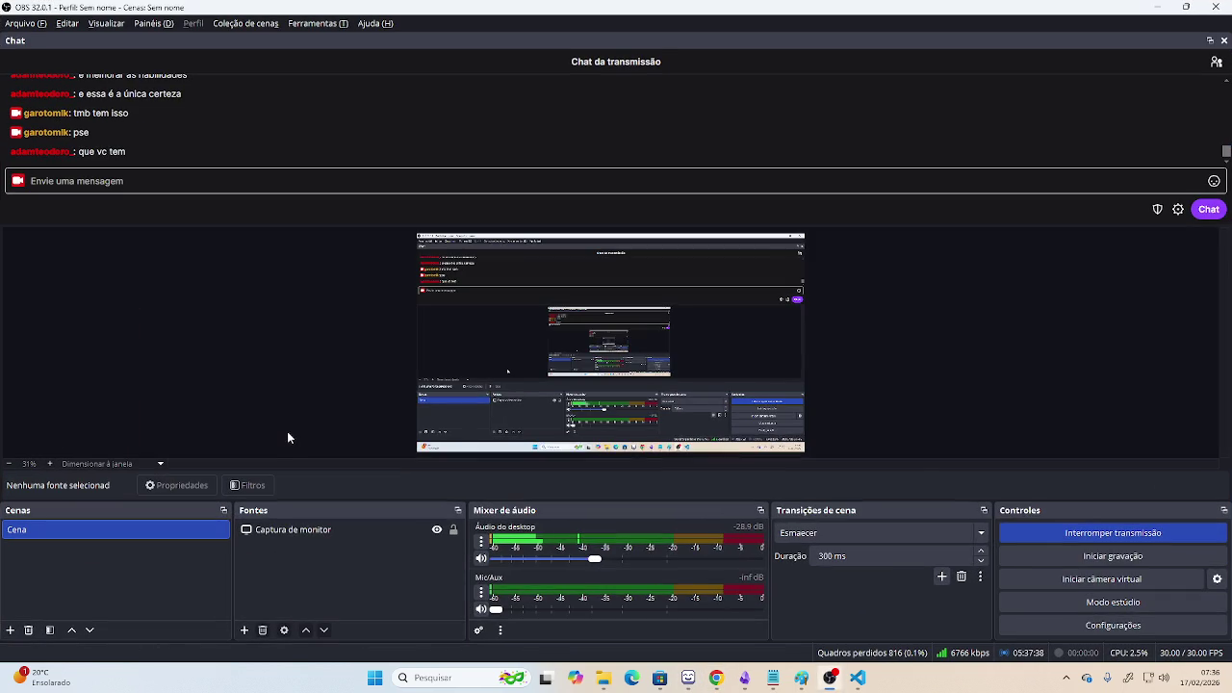
pyautogui.hotkey('alt', 'Tab')
pyautogui.press('Tab')
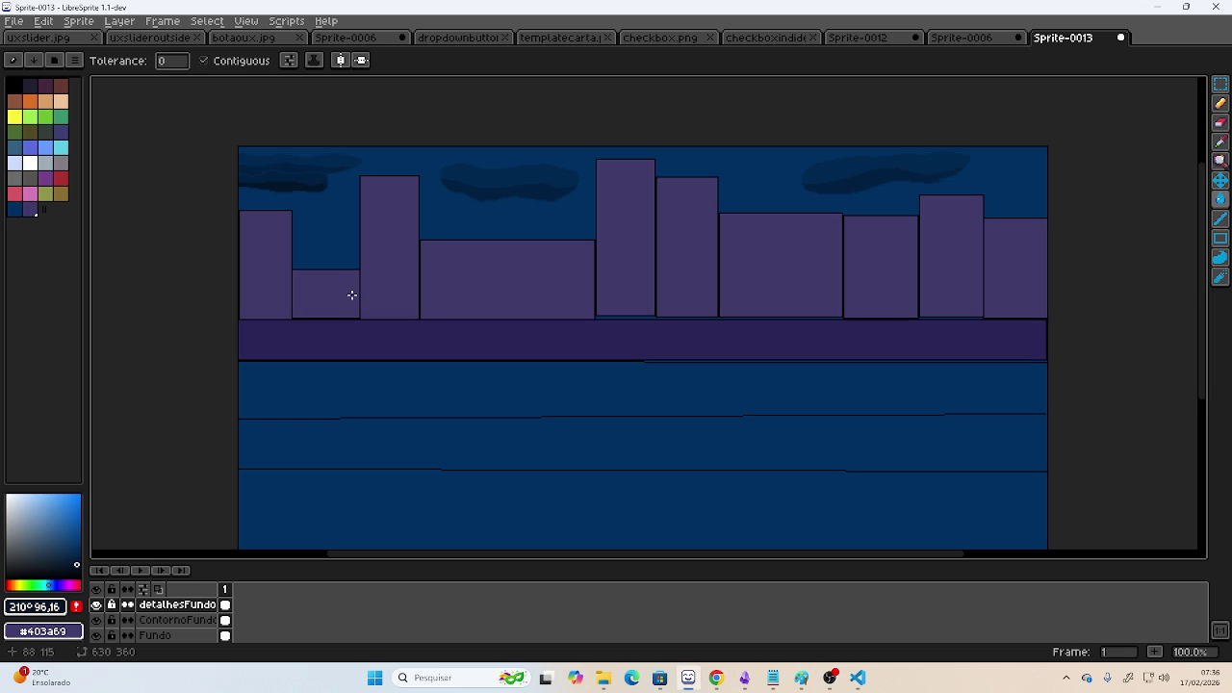
pyautogui.hotkey('alt', 'Tab')
pyautogui.press('Tab')
pyautogui.press('Tab')
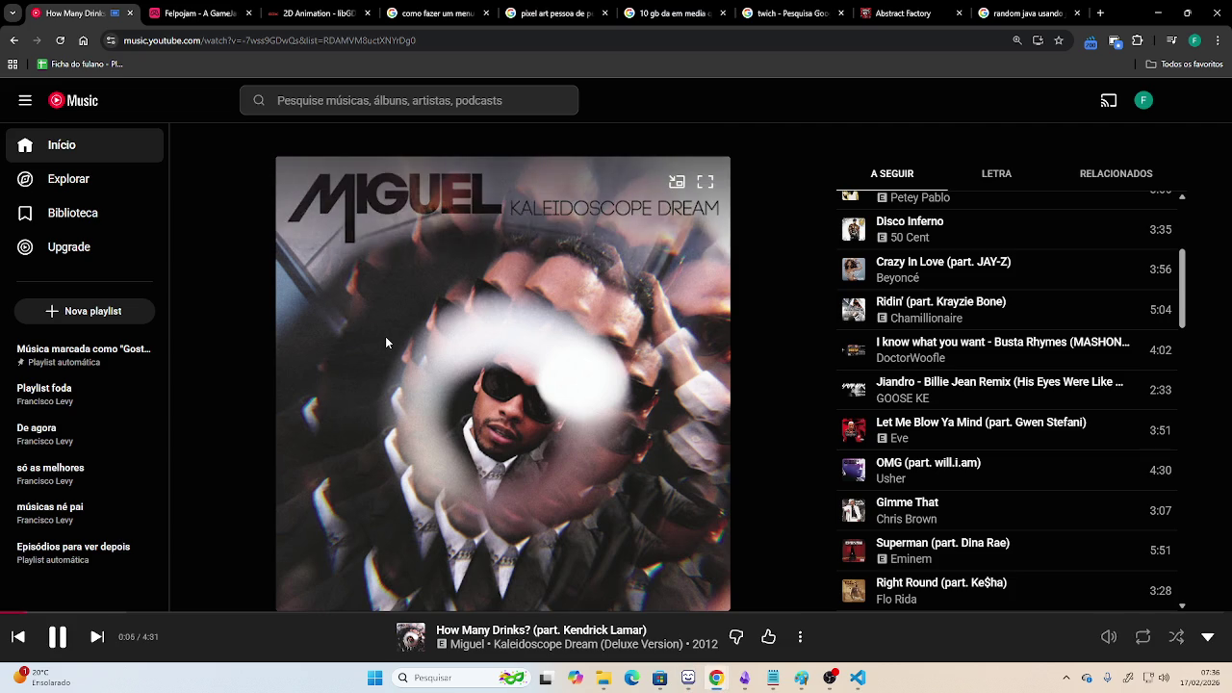
pyautogui.hotkey('alt', 'Tab')
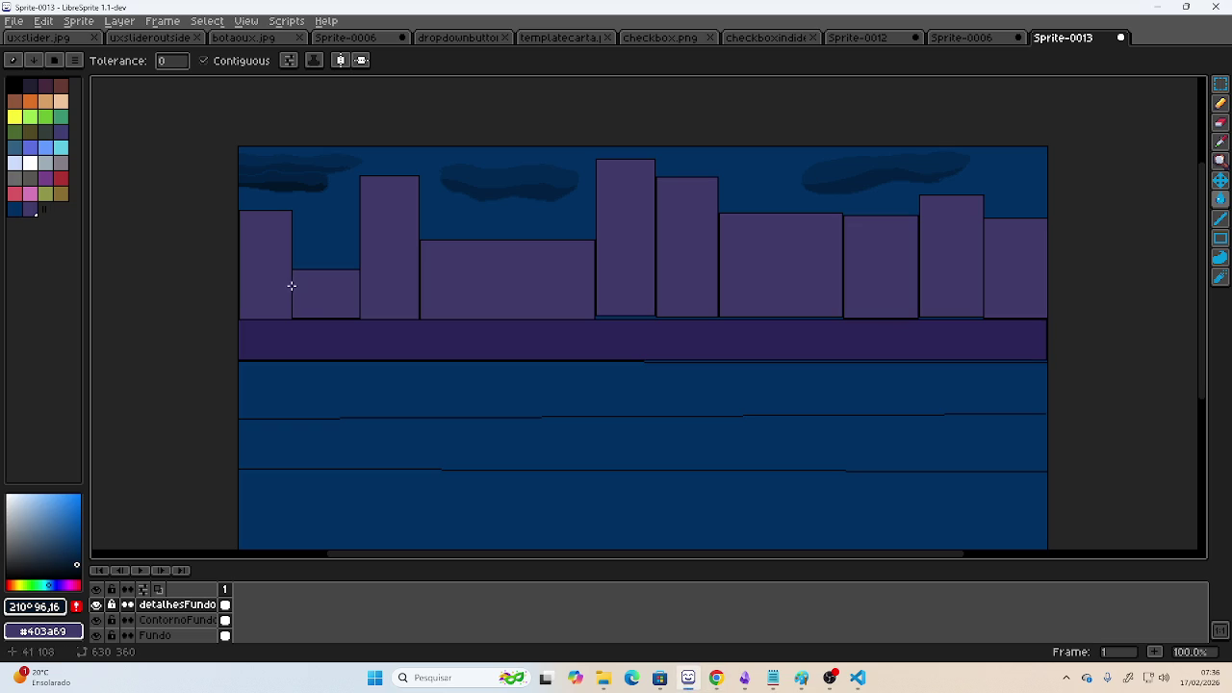
# - Outline yellow rectangular windows in the leftmost and short second buildings
pyautogui.scroll(1, 225, 257)
pyautogui.scroll(-1, 270, 248)
pyautogui.scroll(1, 248, 253)
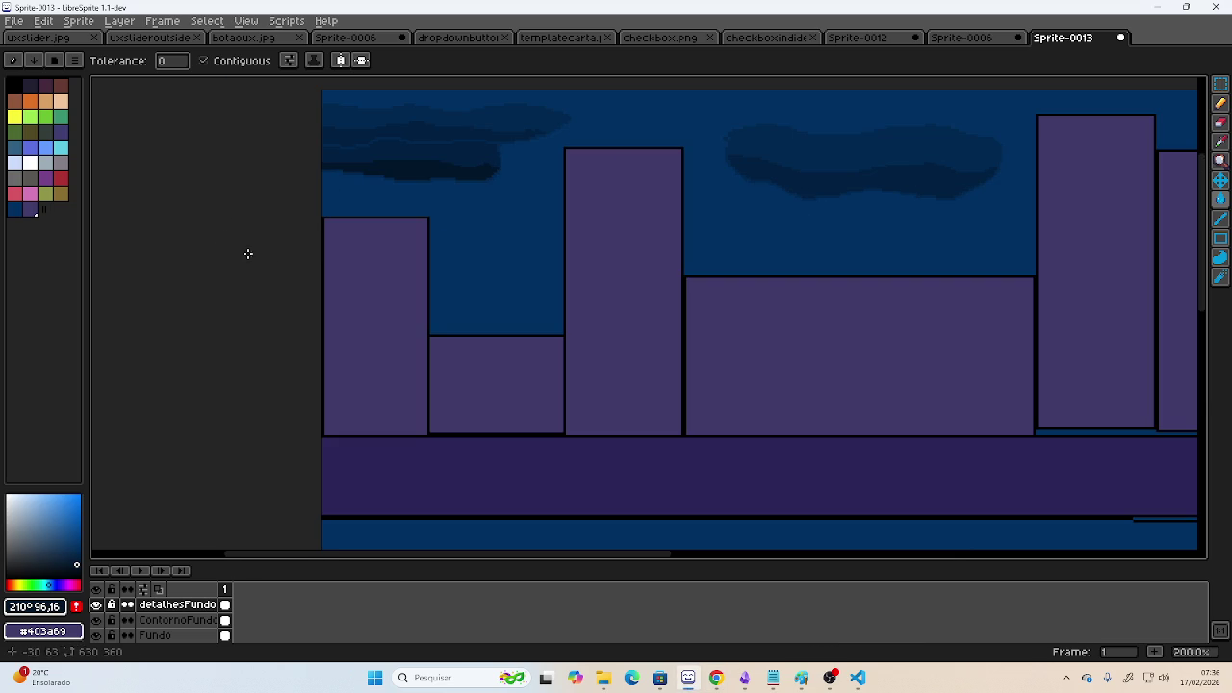
pyautogui.scroll(1, 339, 440)
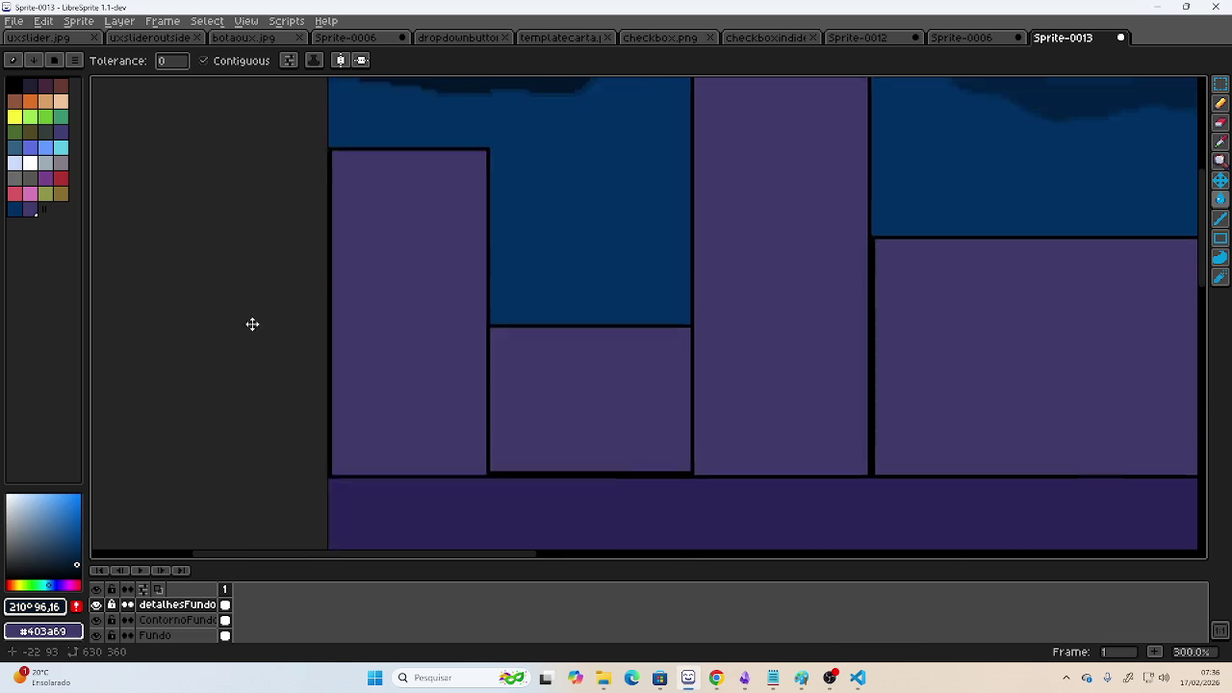
pyautogui.moveTo(310, 330); pyautogui.dragTo(335, 336)
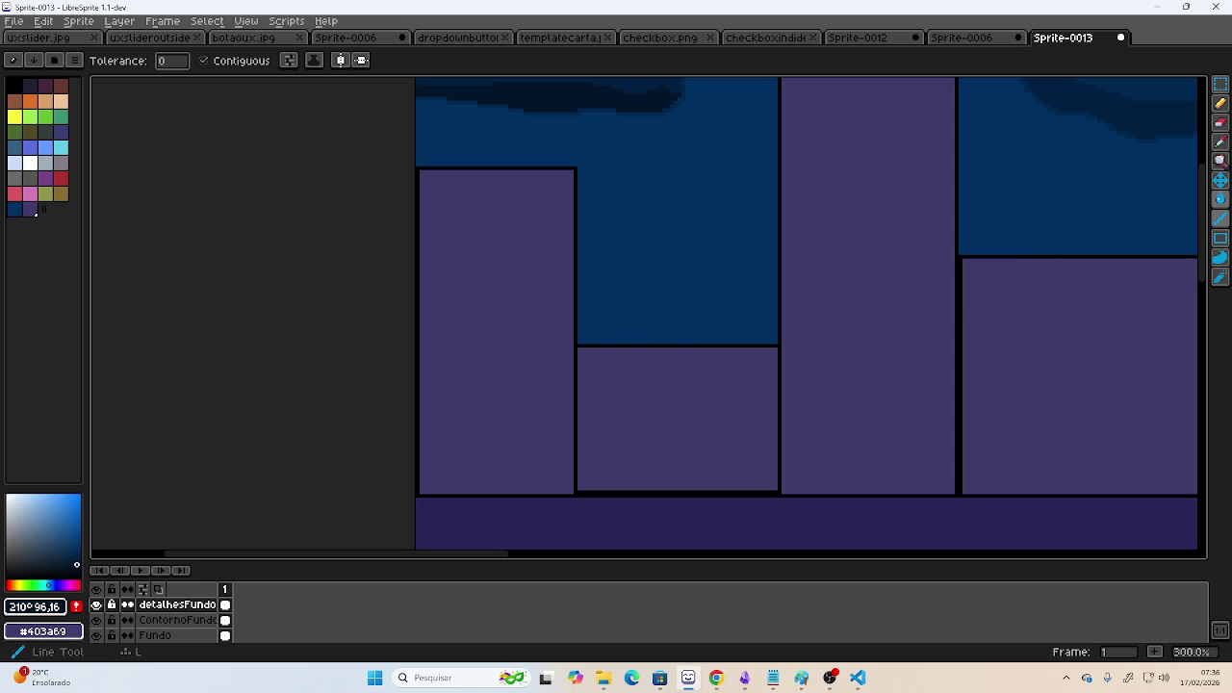
pyautogui.click(1220, 238)
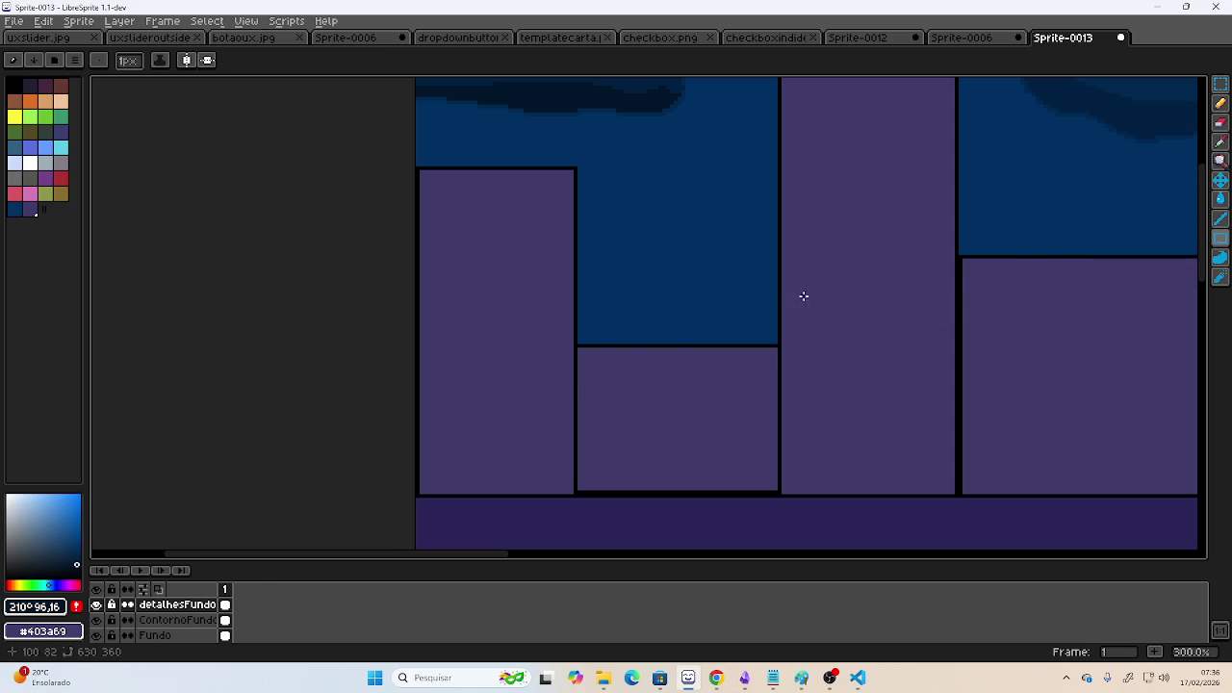
pyautogui.click(14, 117)
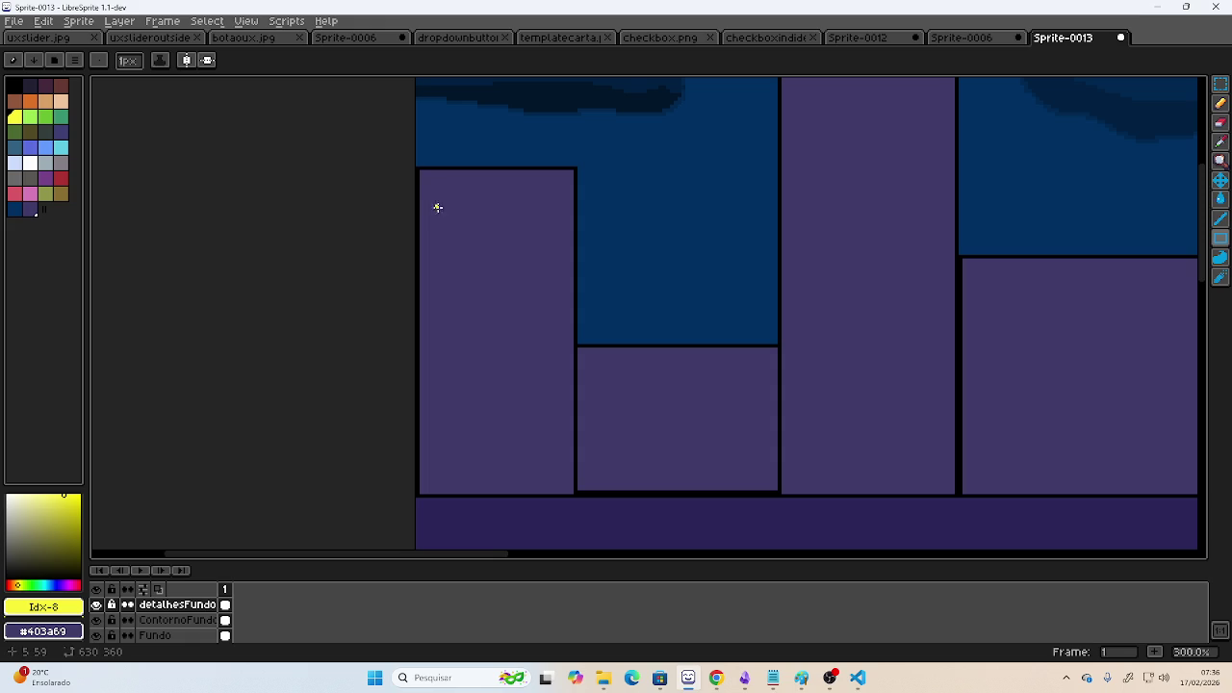
pyautogui.moveTo(426, 183)
pyautogui.mouseDown()
pyautogui.moveTo(545, 381)
pyautogui.moveTo(566, 475)
pyautogui.mouseUp()
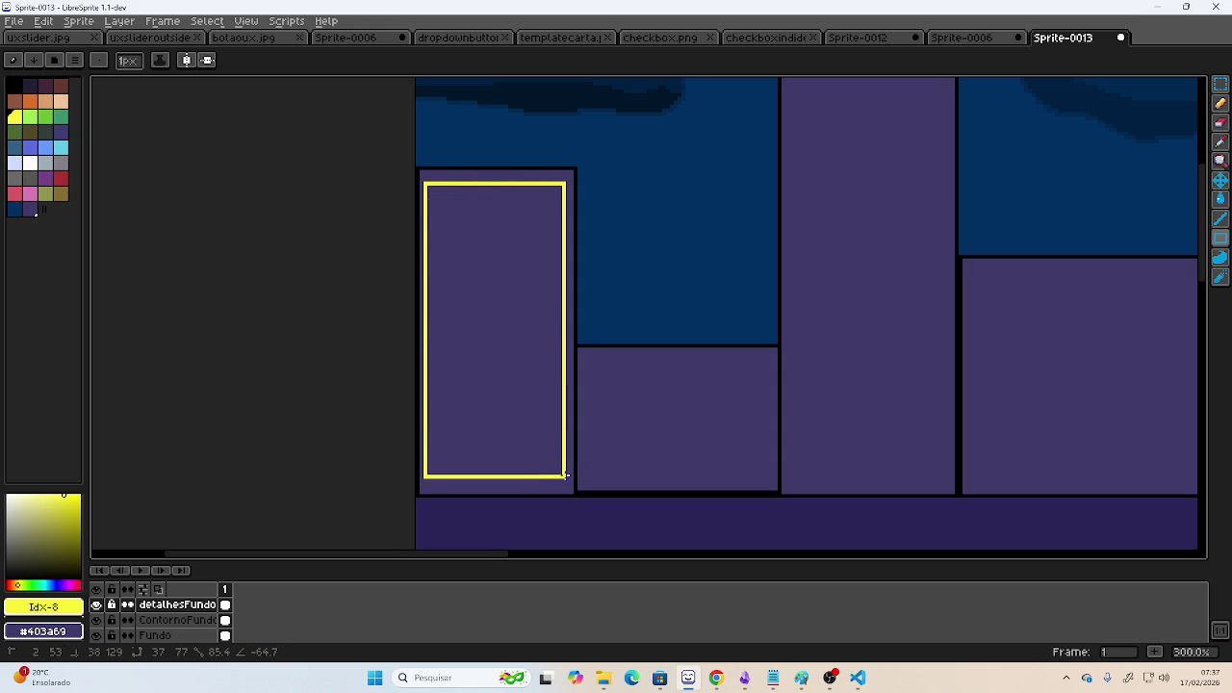
pyautogui.moveTo(566, 475); pyautogui.dragTo(567, 479)
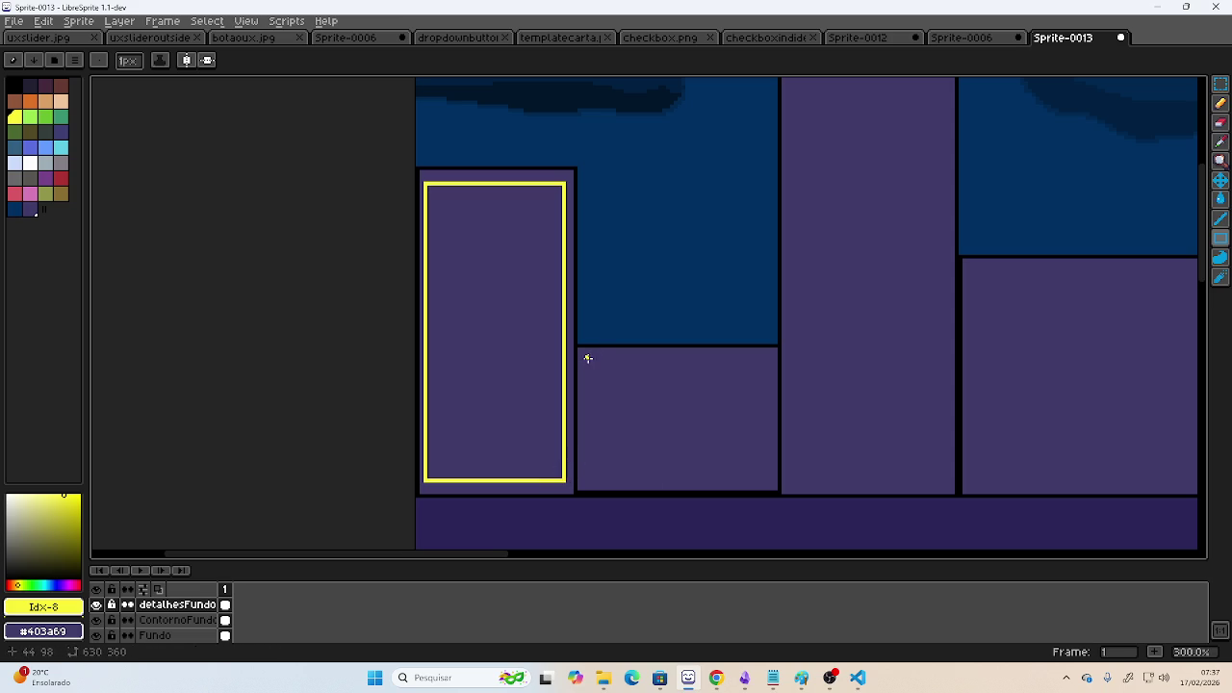
pyautogui.moveTo(586, 360); pyautogui.dragTo(769, 485)
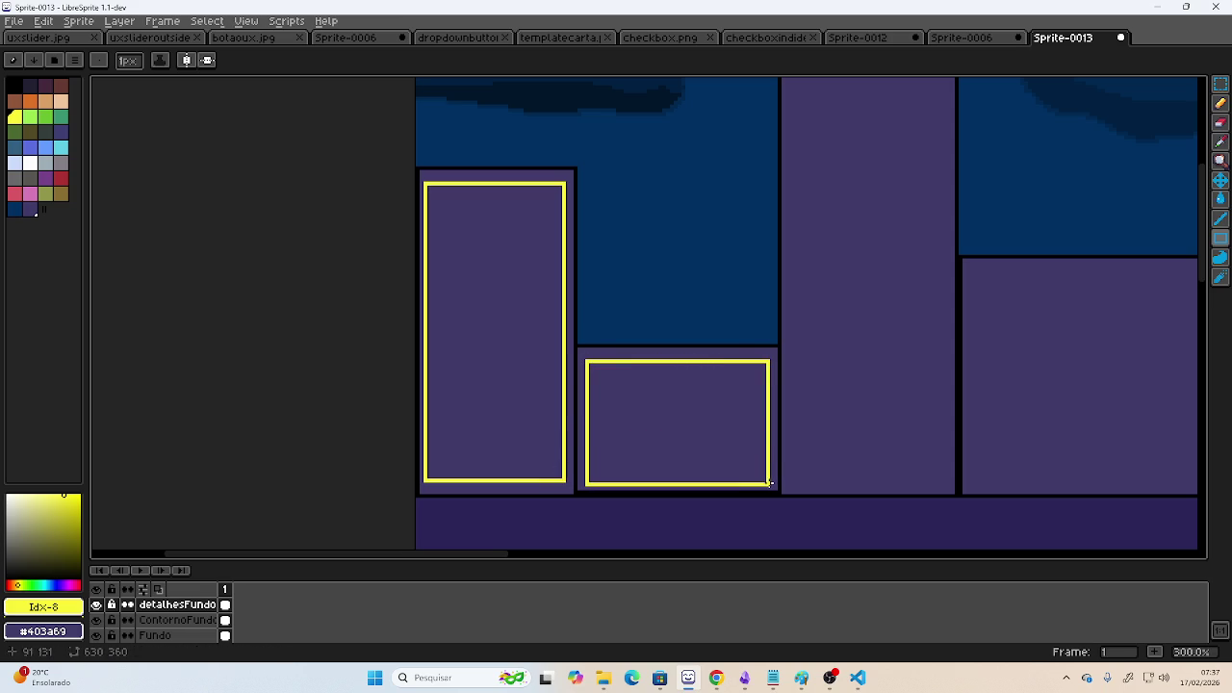
# - Outline yellow windows in the tall third building and the wide building
pyautogui.hscroll(3, 661, 298)
pyautogui.scroll(-1, 616, 311)
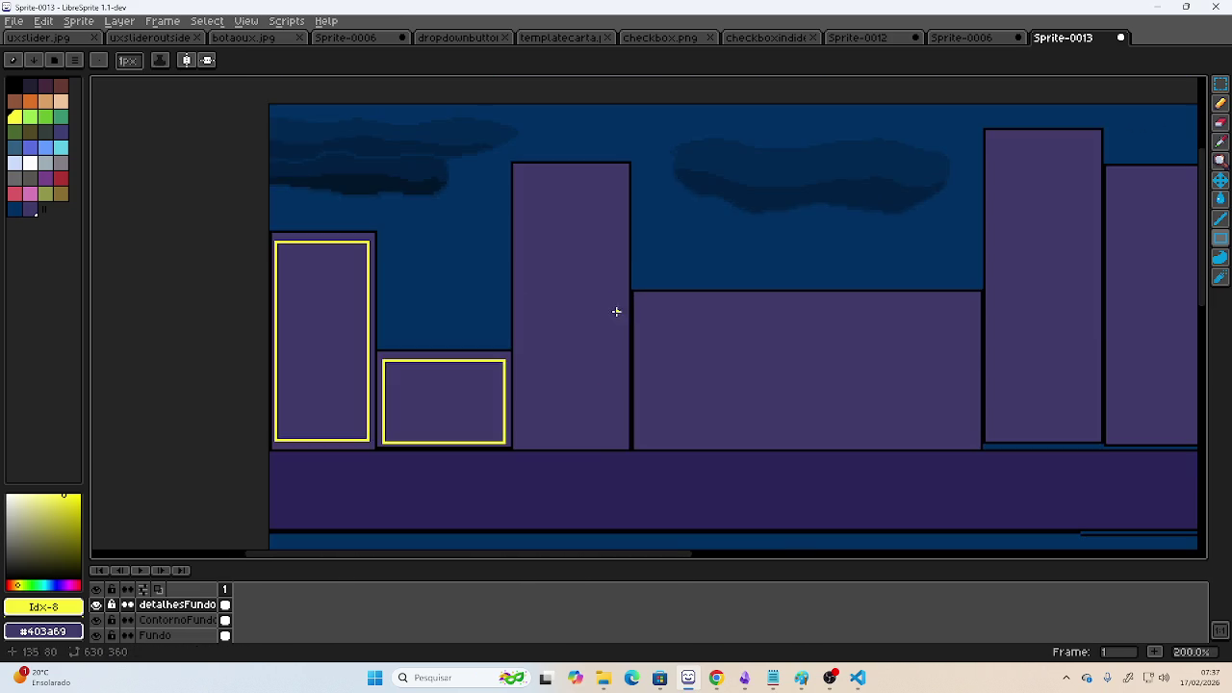
pyautogui.scroll(-1, 702, 309)
pyautogui.hscroll(1, 625, 281)
pyautogui.scroll(1, 591, 266)
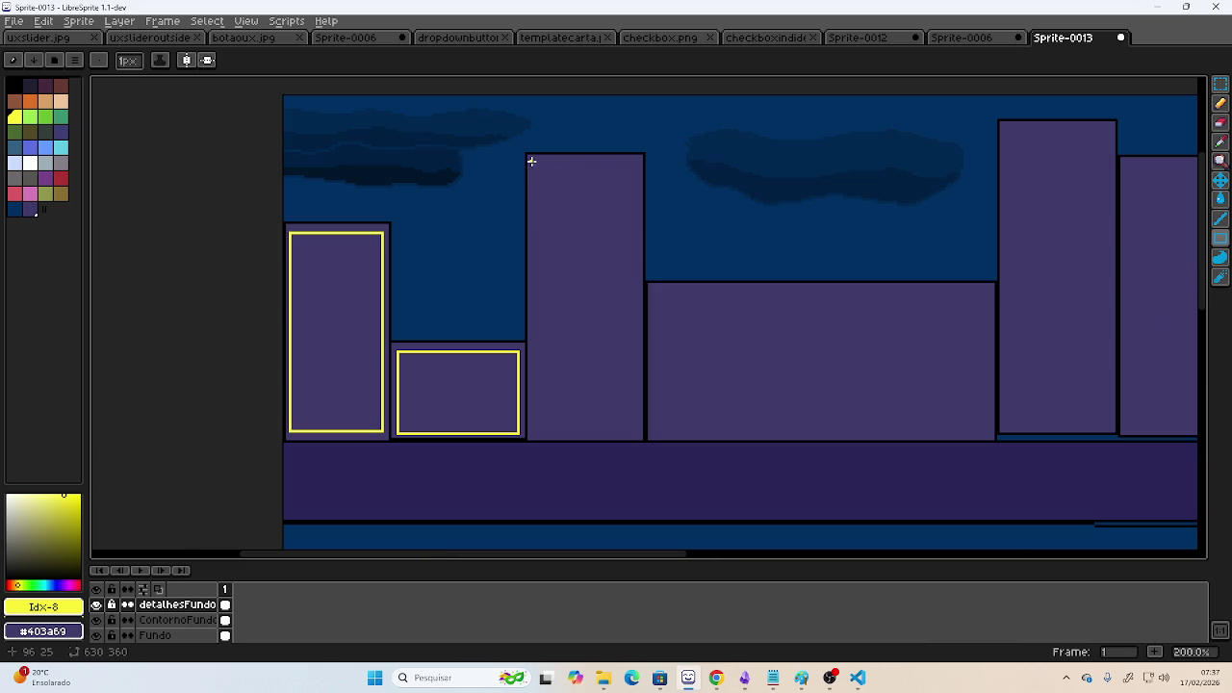
pyautogui.moveTo(533, 160)
pyautogui.mouseDown()
pyautogui.moveTo(635, 317)
pyautogui.moveTo(636, 393)
pyautogui.mouseUp()
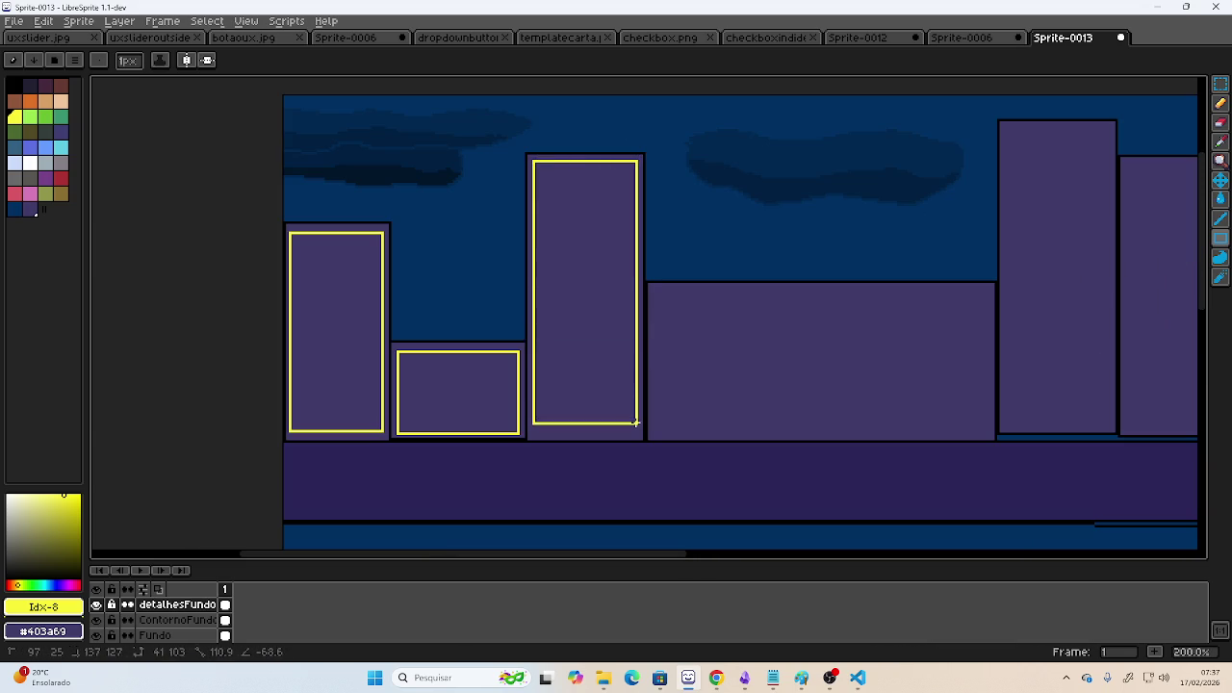
pyautogui.moveTo(635, 393)
pyautogui.mouseDown()
pyautogui.moveTo(636, 434)
pyautogui.moveTo(897, 300)
pyautogui.mouseUp()
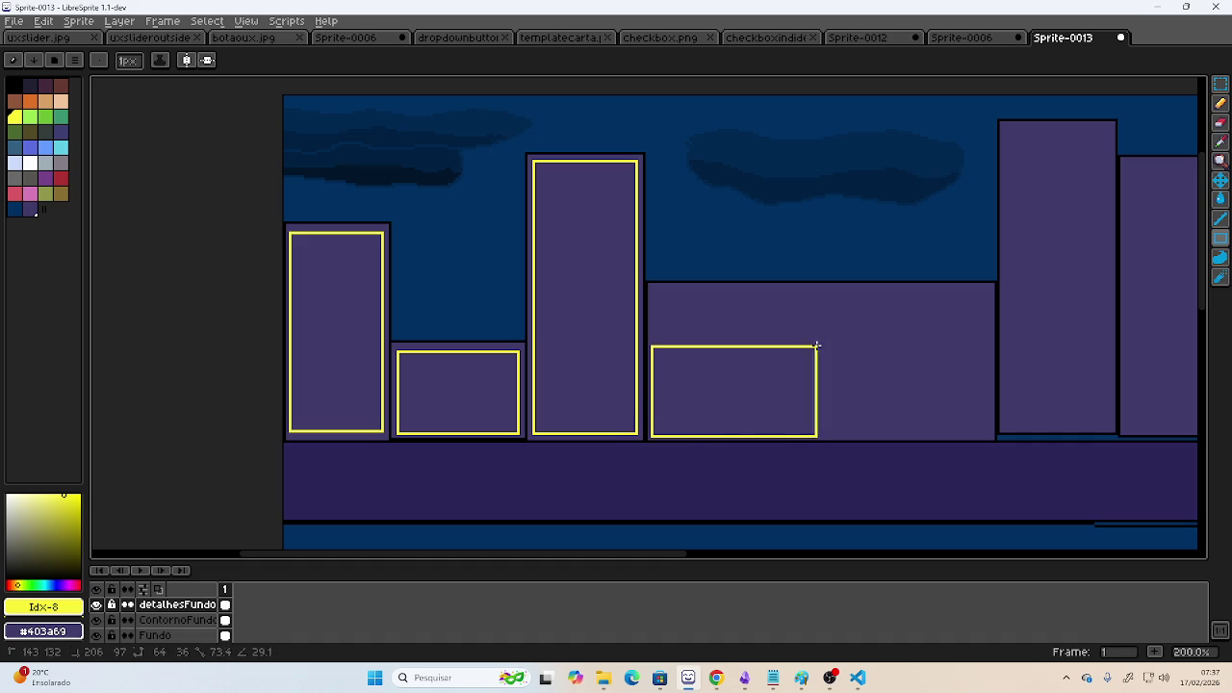
pyautogui.moveTo(897, 300); pyautogui.dragTo(981, 288)
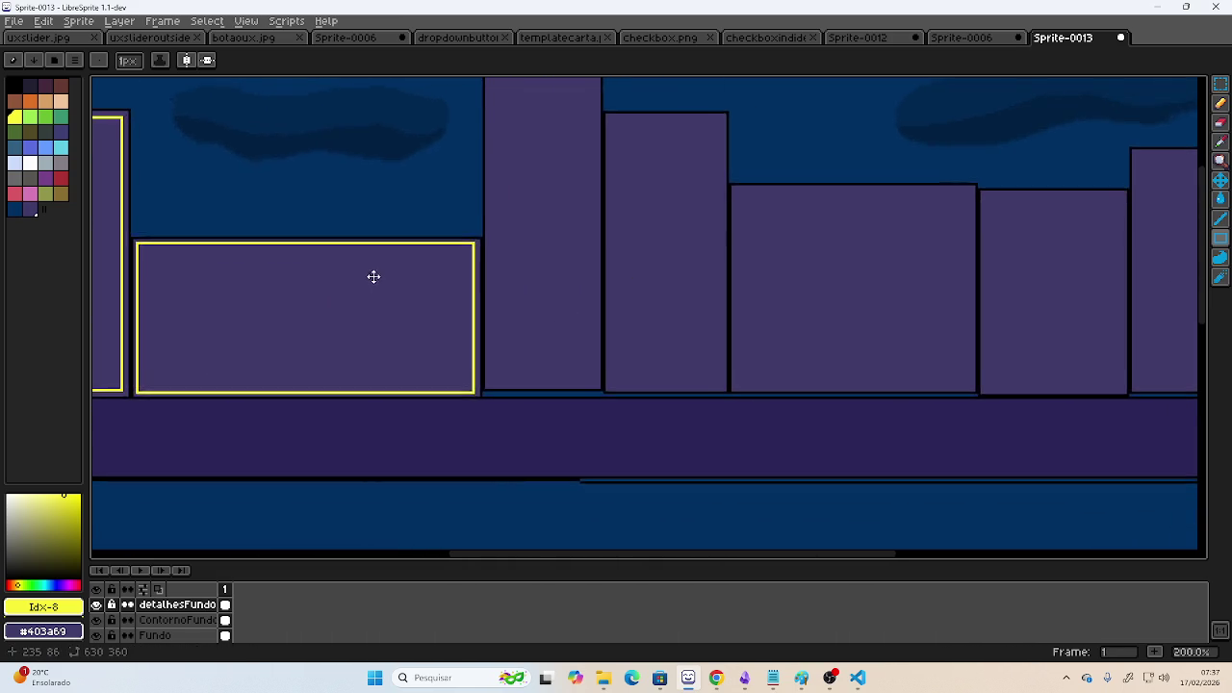
pyautogui.moveTo(895, 318); pyautogui.dragTo(407, 317)
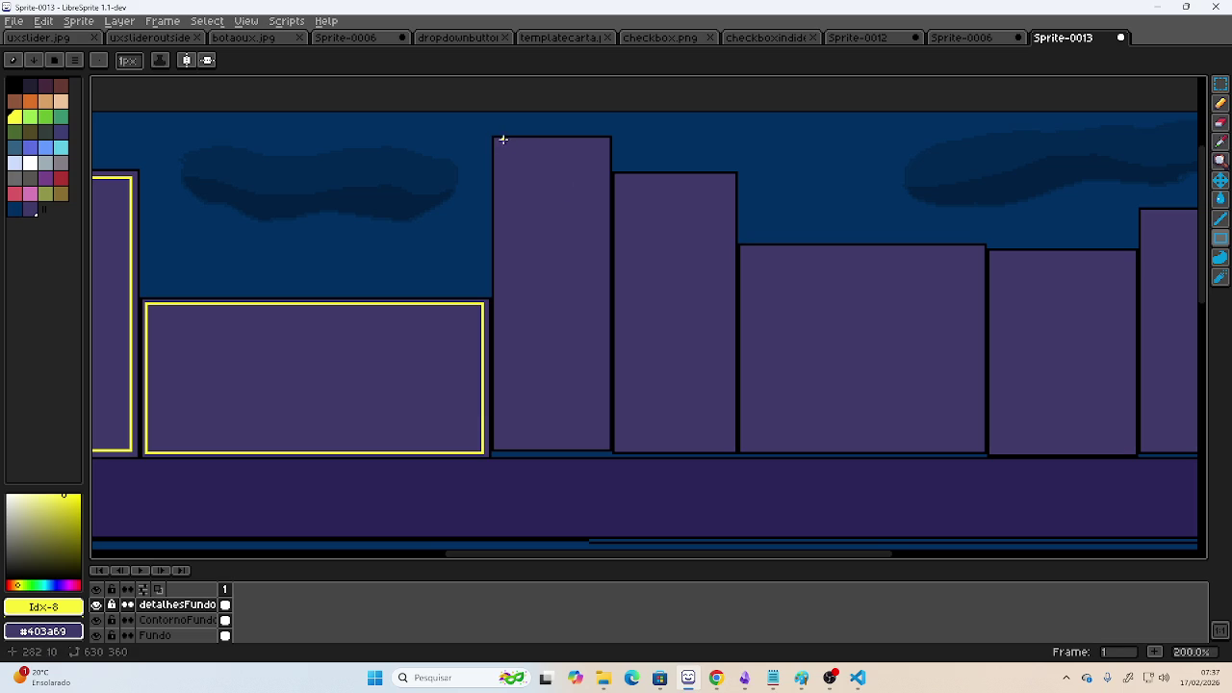
# - Outline yellow windows in the remaining buildings toward the right of the skyline
pyautogui.moveTo(499, 146)
pyautogui.mouseDown()
pyautogui.moveTo(614, 384)
pyautogui.moveTo(605, 444)
pyautogui.moveTo(677, 407)
pyautogui.moveTo(722, 267)
pyautogui.moveTo(730, 182)
pyautogui.mouseUp()
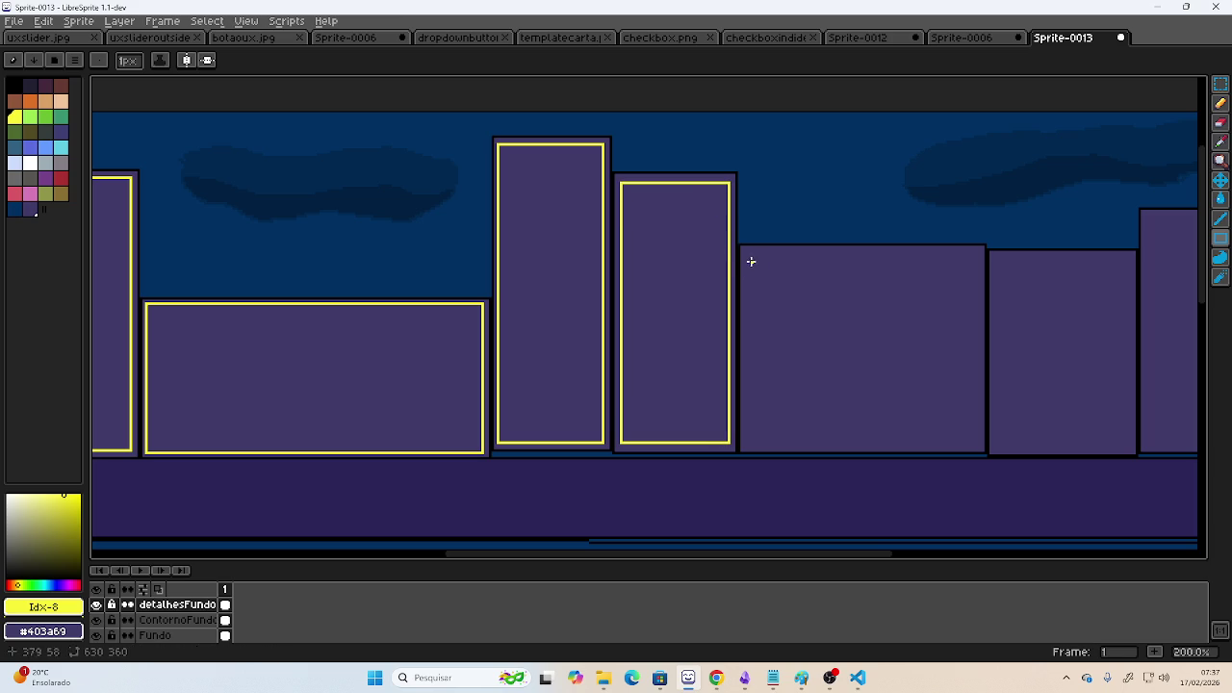
pyautogui.moveTo(745, 252)
pyautogui.mouseDown()
pyautogui.moveTo(845, 286)
pyautogui.moveTo(949, 360)
pyautogui.moveTo(981, 407)
pyautogui.moveTo(975, 446)
pyautogui.moveTo(520, 366)
pyautogui.mouseUp()
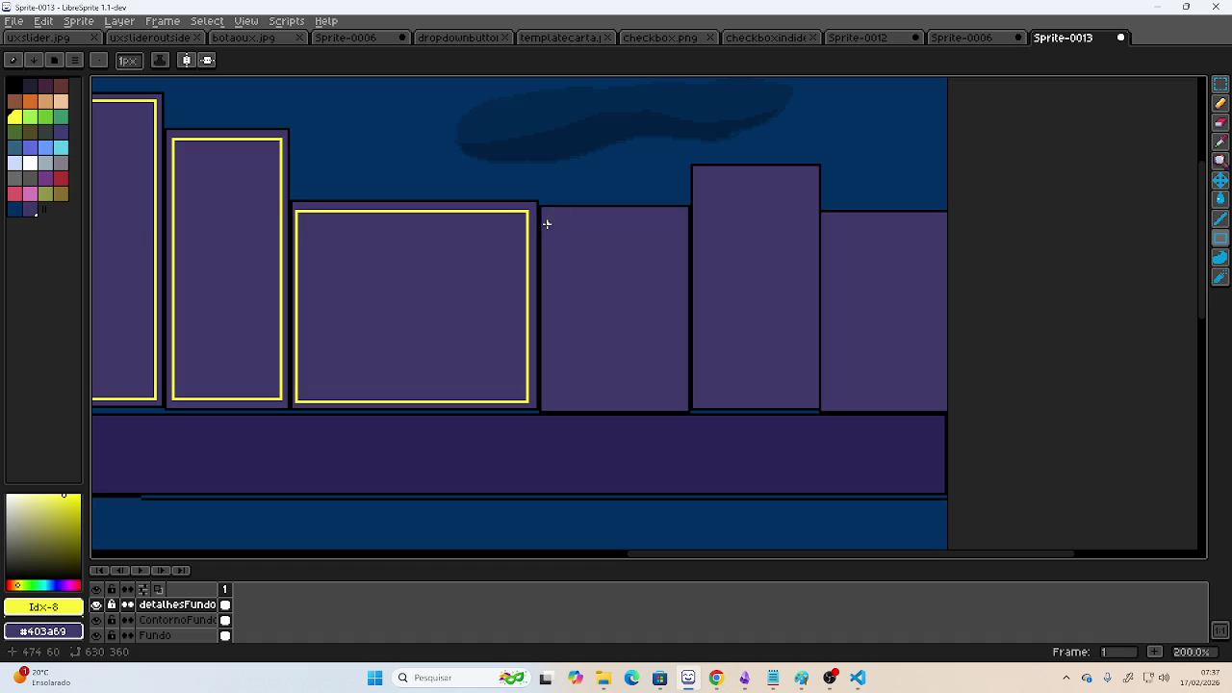
pyautogui.moveTo(548, 217)
pyautogui.mouseDown()
pyautogui.moveTo(605, 228)
pyautogui.moveTo(666, 298)
pyautogui.moveTo(682, 405)
pyautogui.moveTo(737, 384)
pyautogui.moveTo(800, 242)
pyautogui.moveTo(812, 177)
pyautogui.mouseUp()
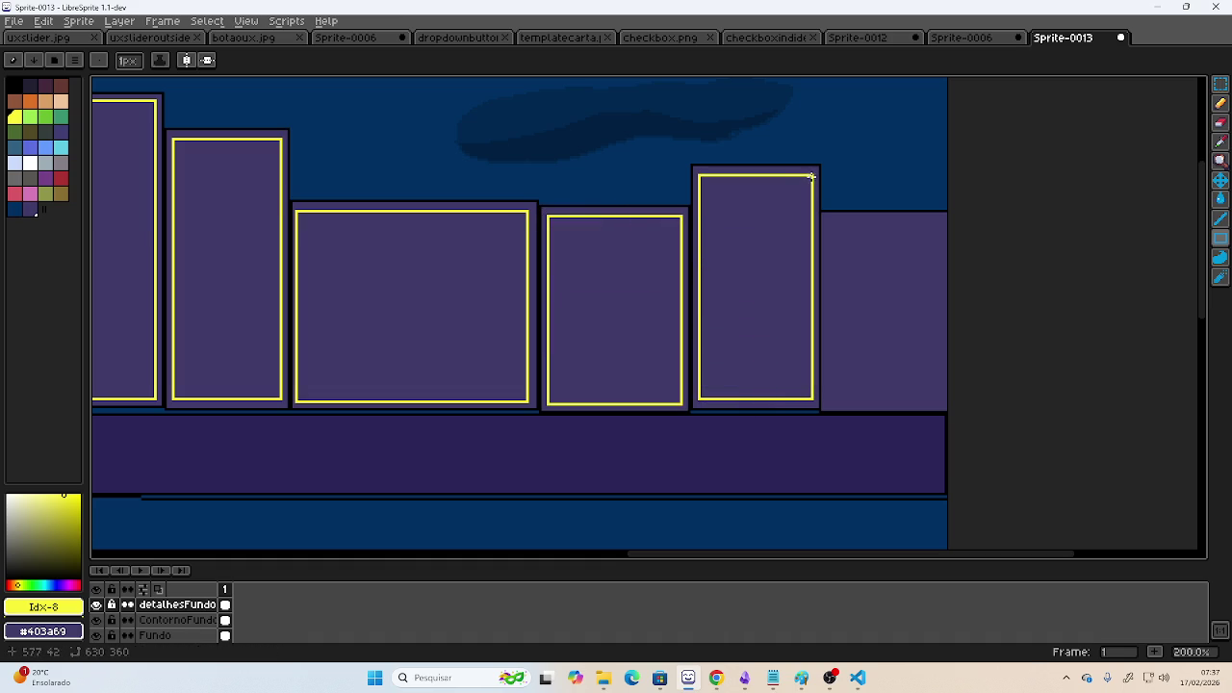
pyautogui.moveTo(826, 218)
pyautogui.mouseDown()
pyautogui.moveTo(888, 253)
pyautogui.moveTo(941, 399)
pyautogui.mouseUp()
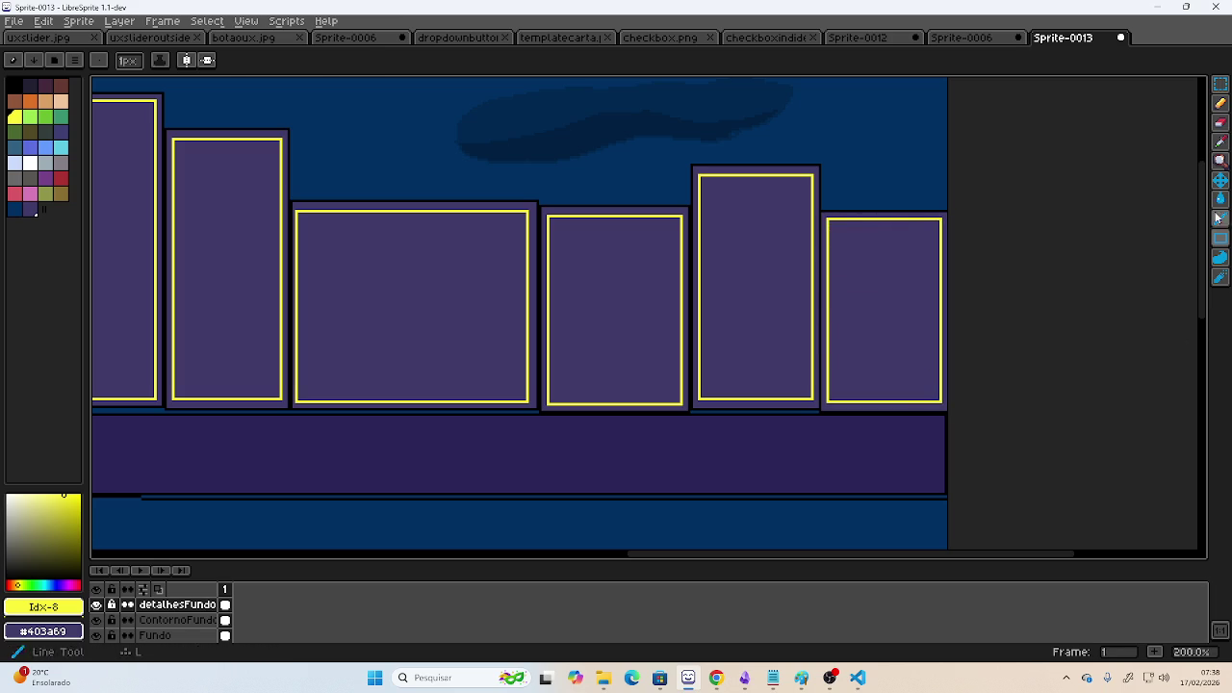
# - Bucket-fill every yellow window outline solid yellow, right to left
pyautogui.press('g')
pyautogui.click(848, 305)
pyautogui.click(756, 307)
pyautogui.hscroll(-2, 710, 305)
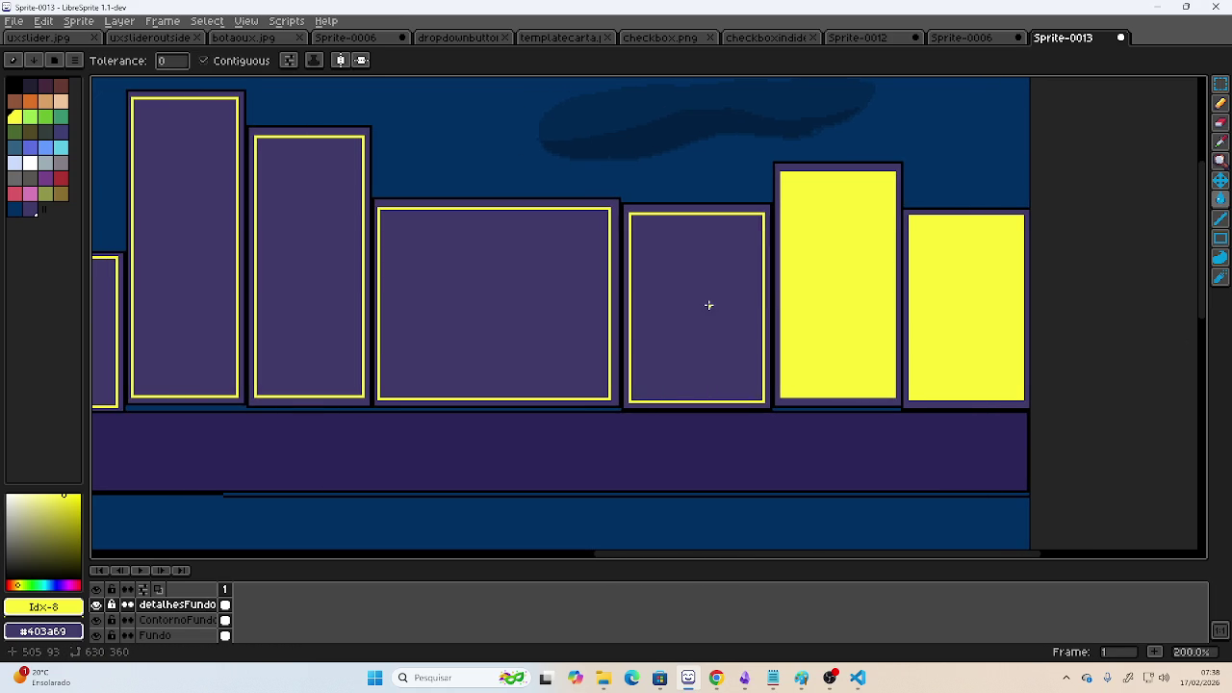
pyautogui.click(709, 306)
pyautogui.hscroll(-12, 709, 305)
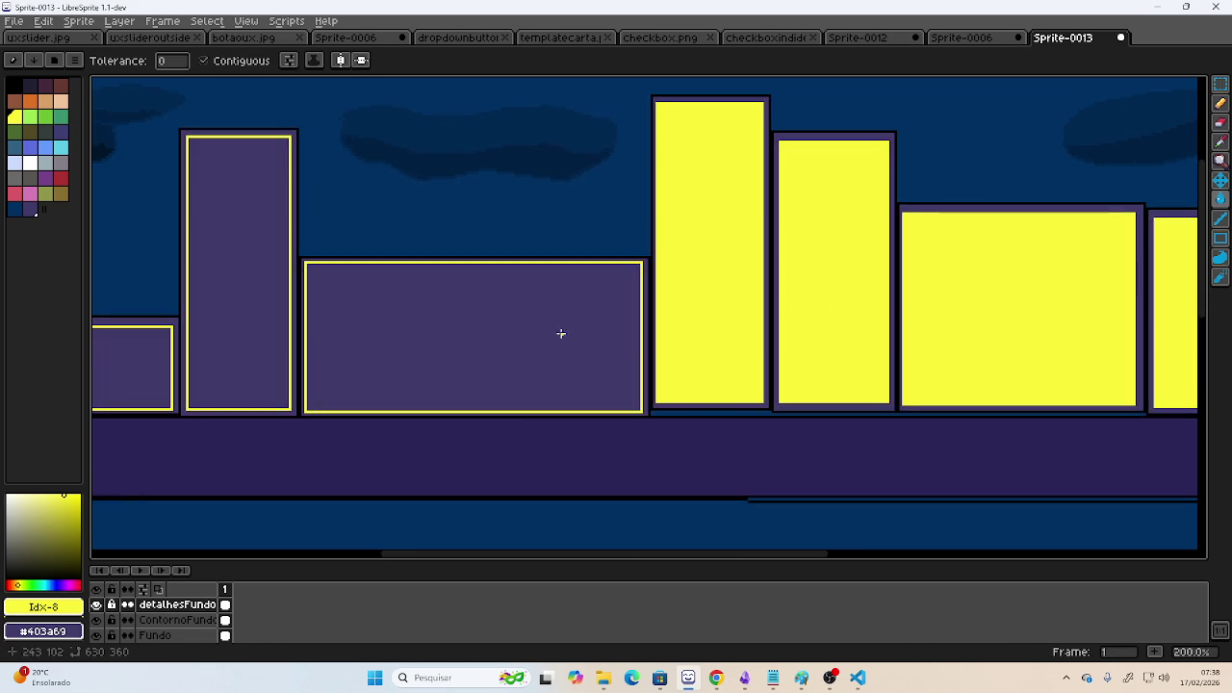
pyautogui.click(561, 333)
pyautogui.hscroll(-6, 567, 311)
pyautogui.click(519, 298)
pyautogui.click(386, 345)
pyautogui.click(289, 318)
pyautogui.hscroll(-2, 288, 318)
# - Pick purple #403a69 from a building outline and draw the first stripe in the leftmost window
pyautogui.press('i')
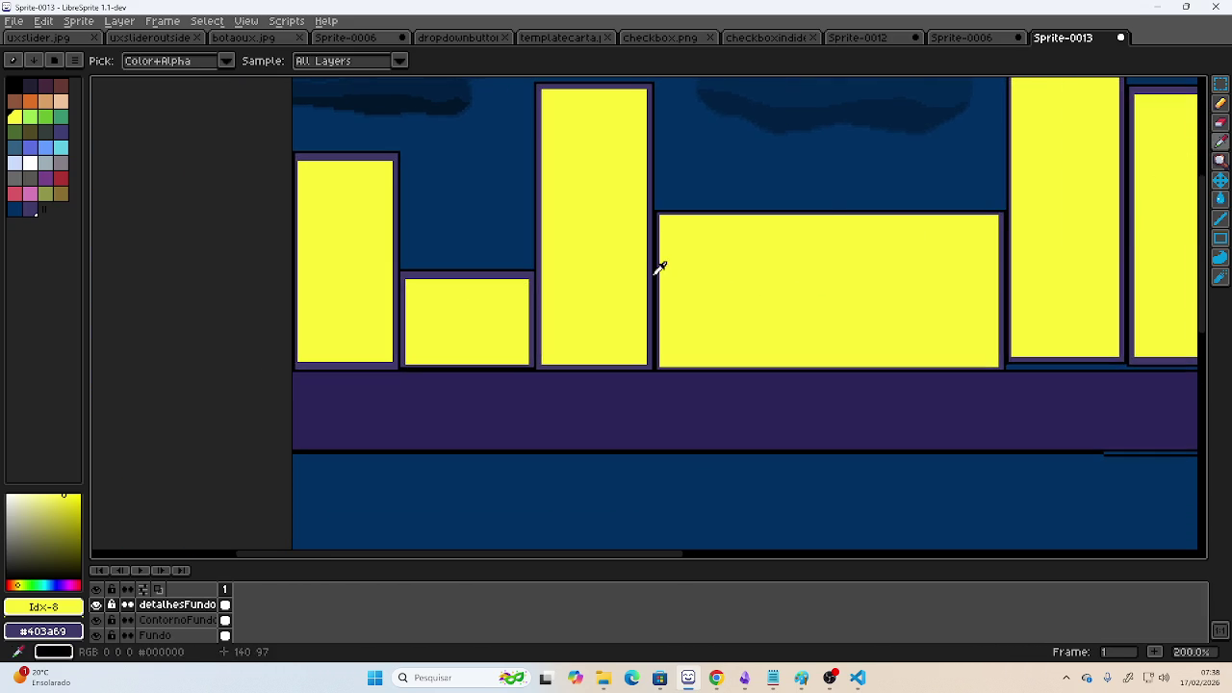
pyautogui.scroll(2, 660, 268)
pyautogui.scroll(1, 484, 278)
pyautogui.click(507, 245)
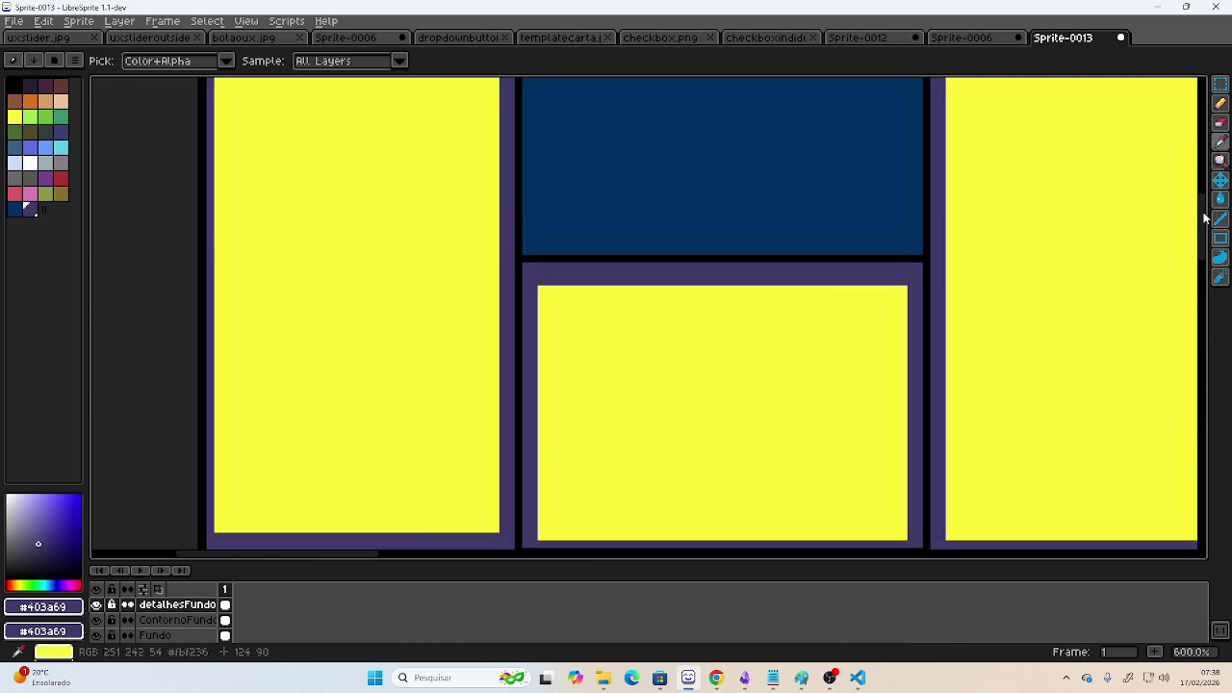
pyautogui.click(1220, 238)
pyautogui.hscroll(-3, 744, 234)
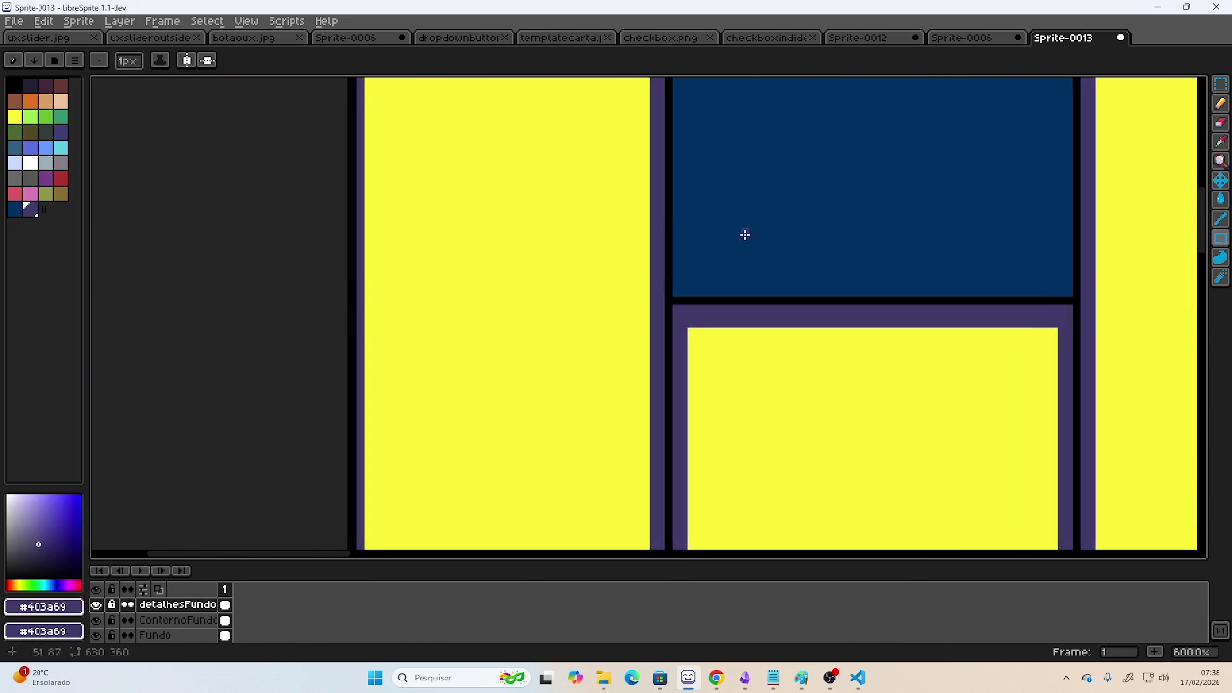
pyautogui.scroll(-2, 744, 234)
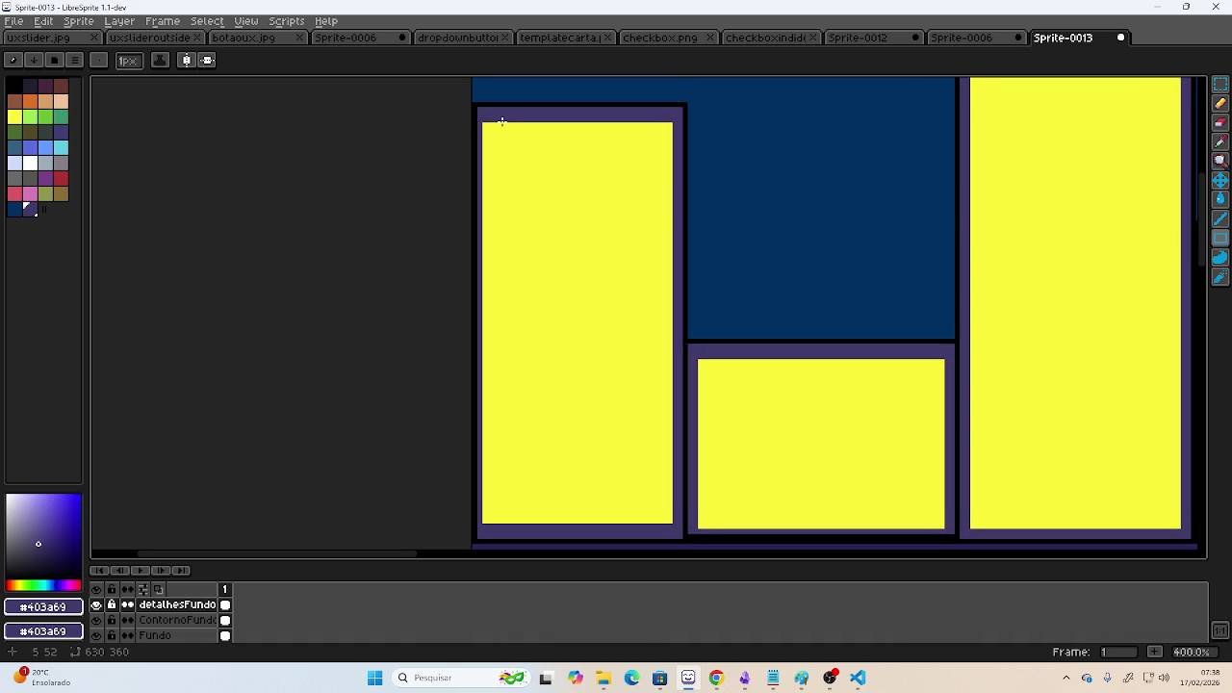
pyautogui.moveTo(505, 121)
pyautogui.mouseDown()
pyautogui.moveTo(520, 389)
pyautogui.moveTo(510, 521)
pyautogui.mouseUp()
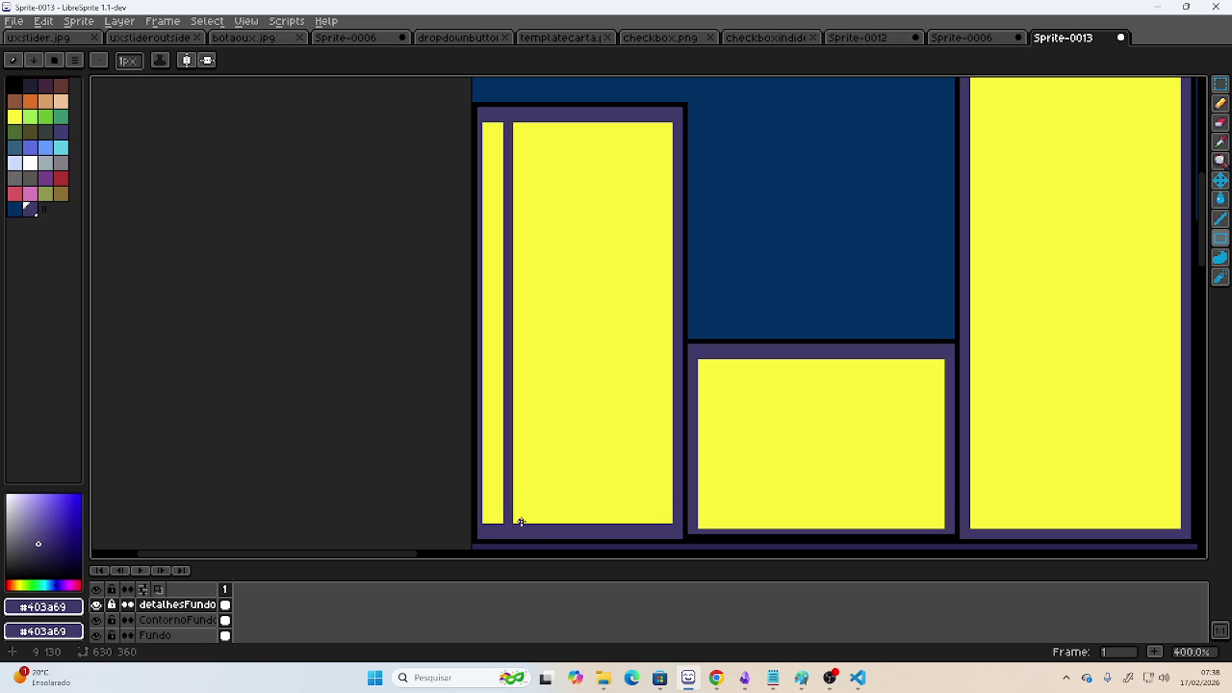
# - Draw four more thin purple vertical stripes across the leftmost building's yellow window
pyautogui.moveTo(531, 523); pyautogui.dragTo(544, 260)
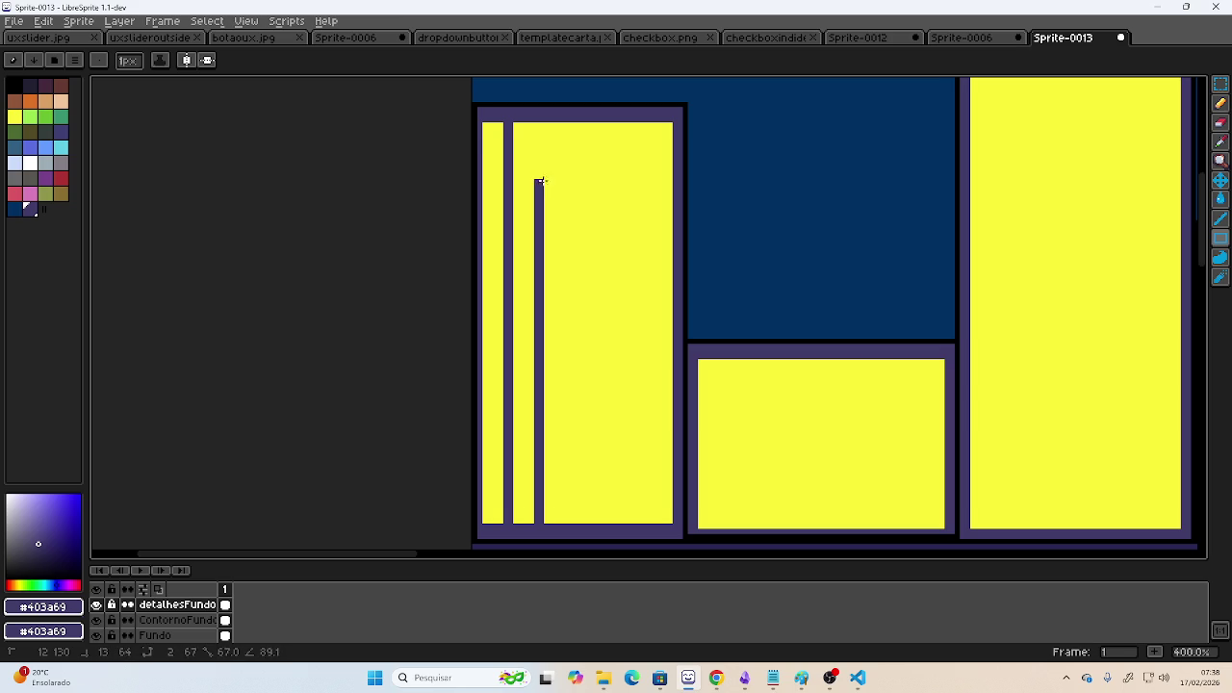
pyautogui.moveTo(544, 260); pyautogui.dragTo(541, 125)
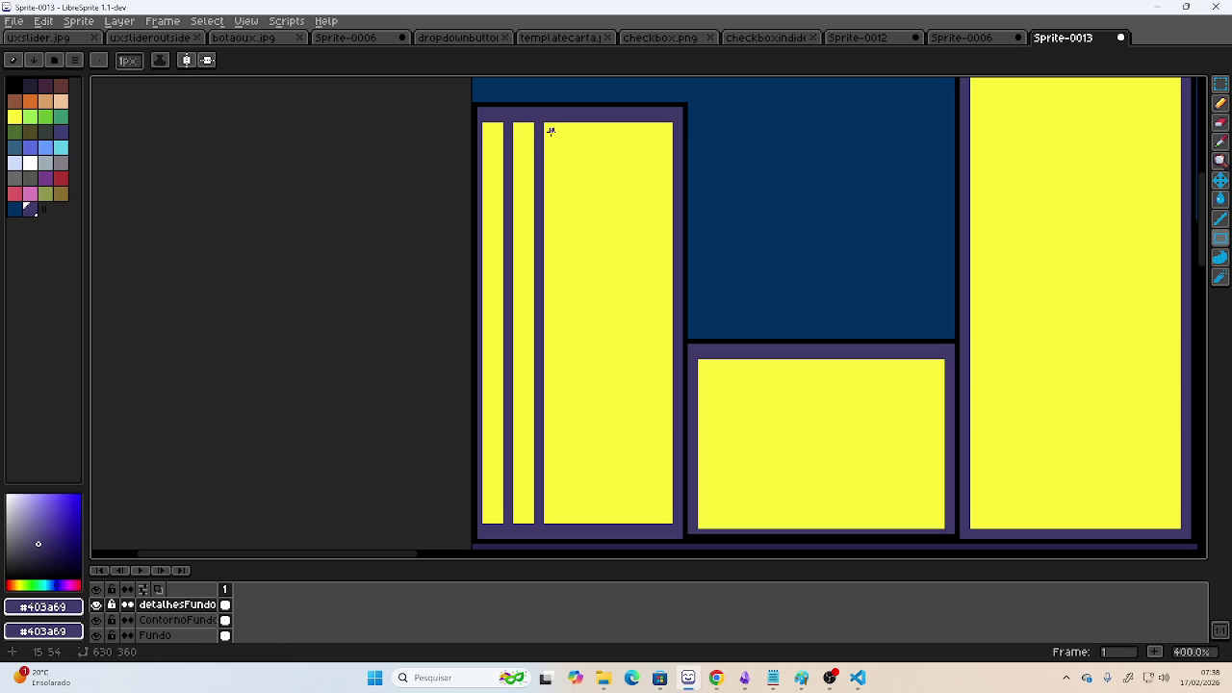
pyautogui.moveTo(566, 124); pyautogui.dragTo(571, 501)
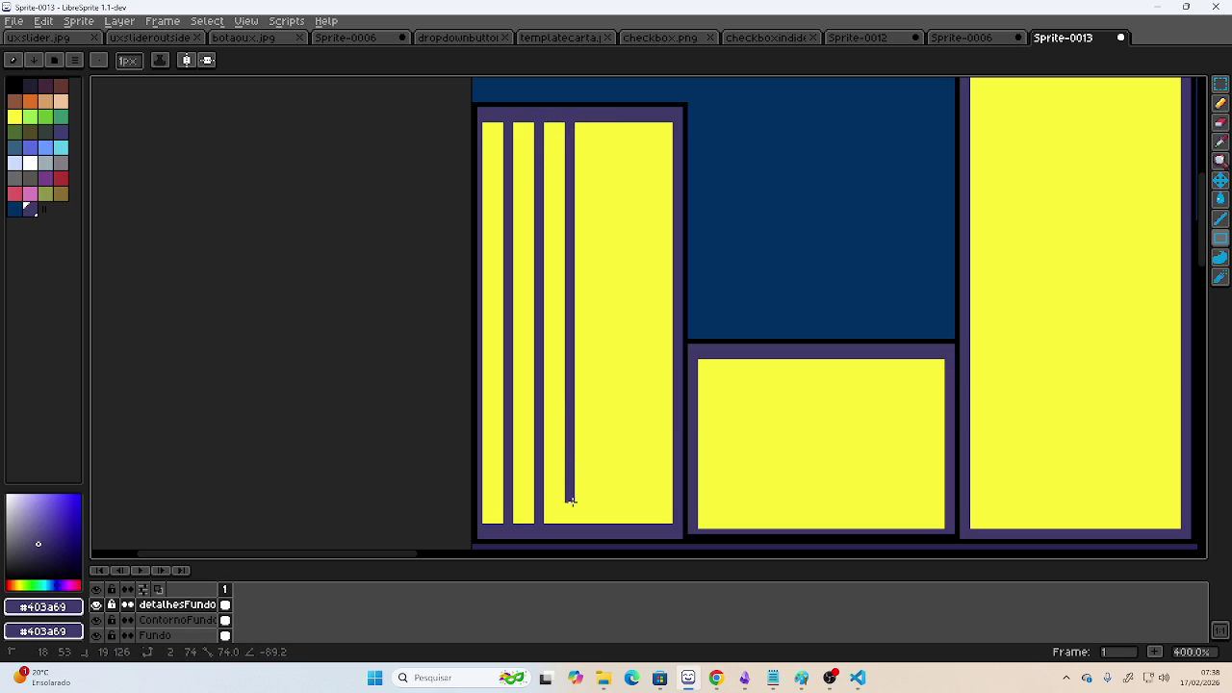
pyautogui.moveTo(571, 500); pyautogui.dragTo(571, 524)
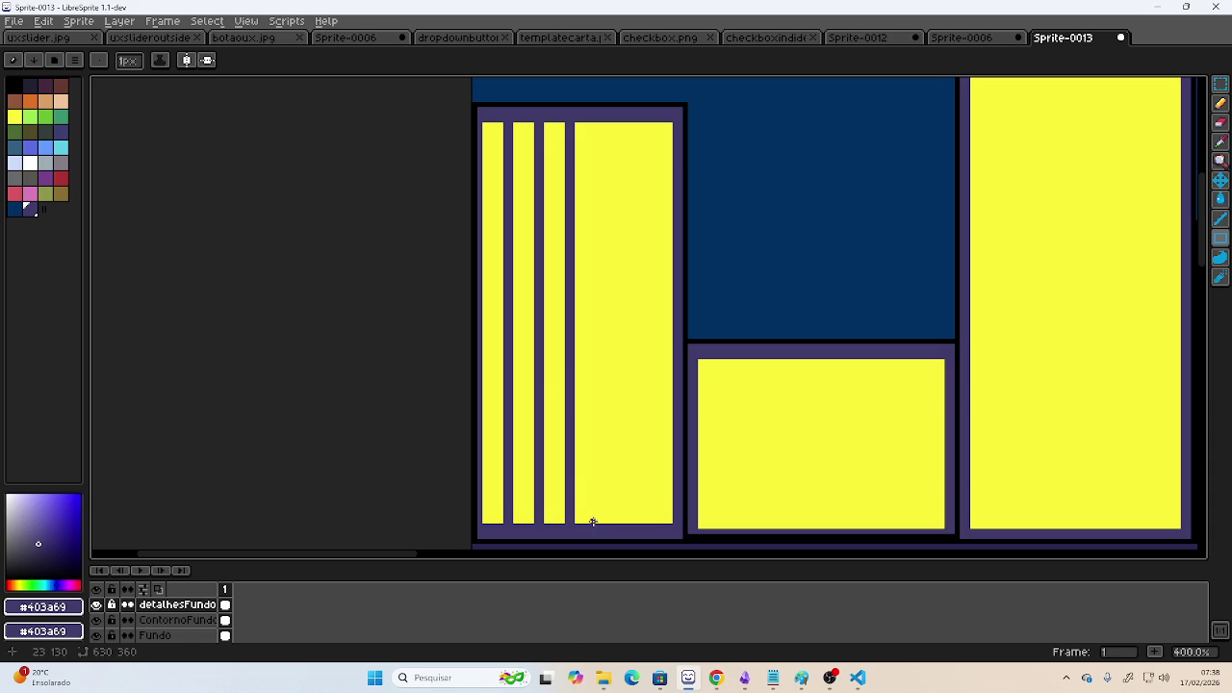
pyautogui.moveTo(598, 522); pyautogui.dragTo(604, 124)
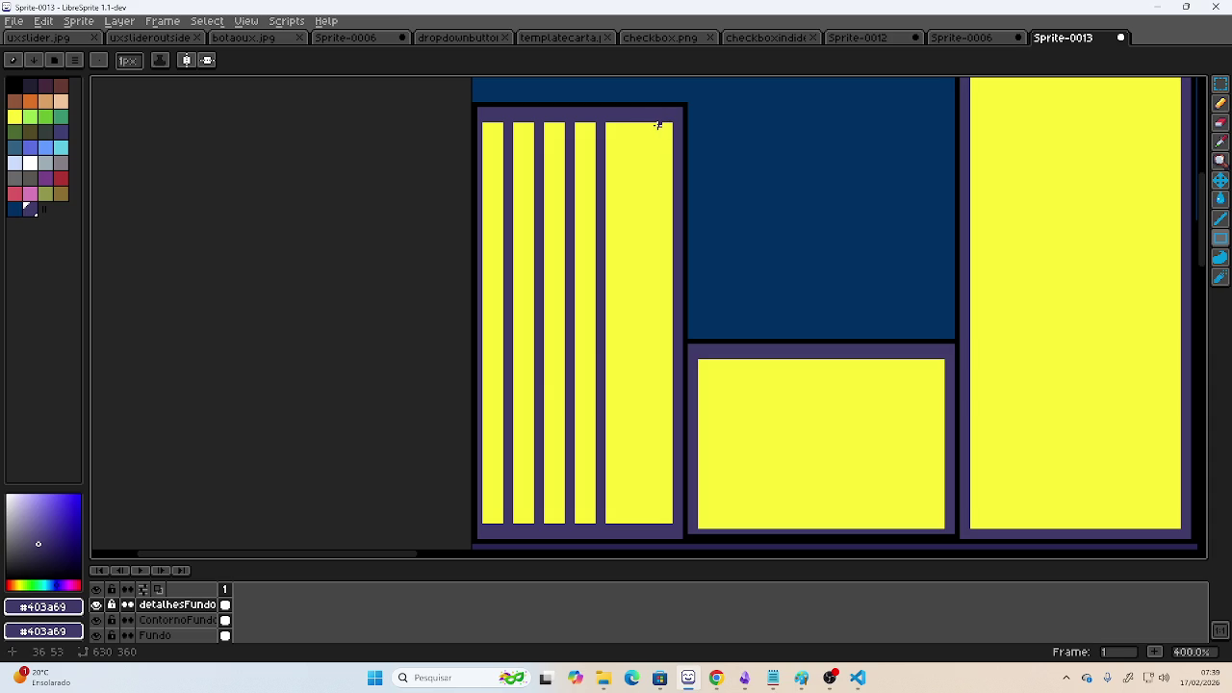
pyautogui.moveTo(655, 126); pyautogui.dragTo(634, 520)
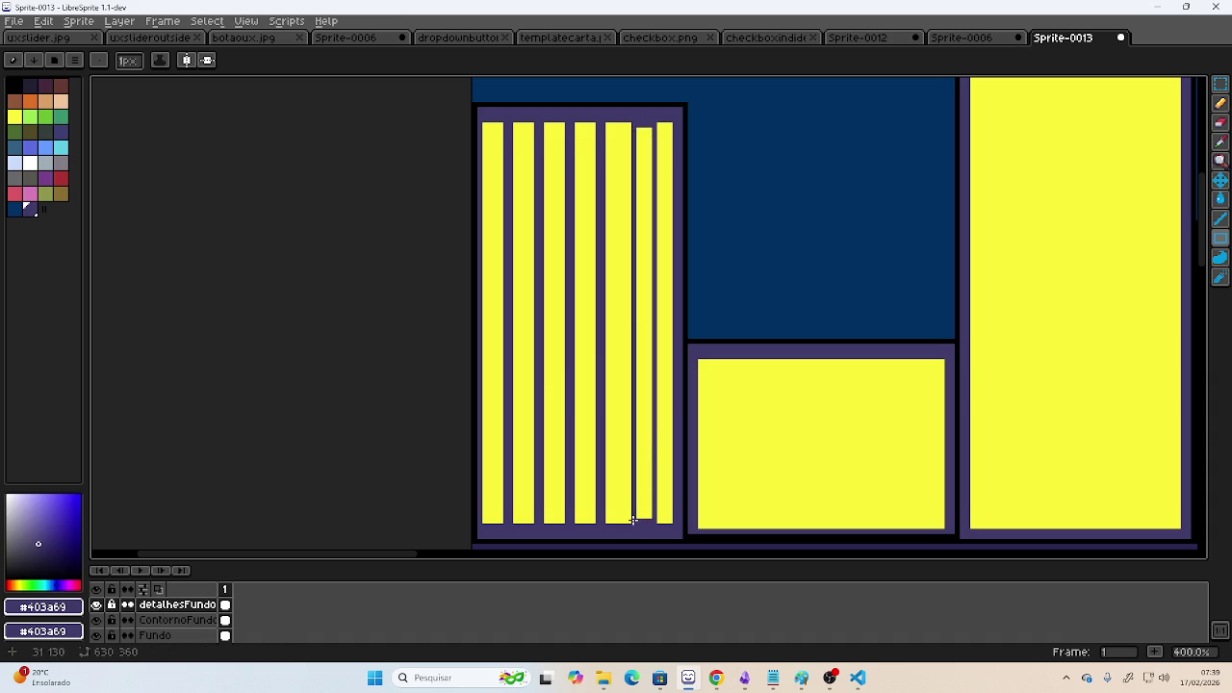
pyautogui.click(1220, 200)
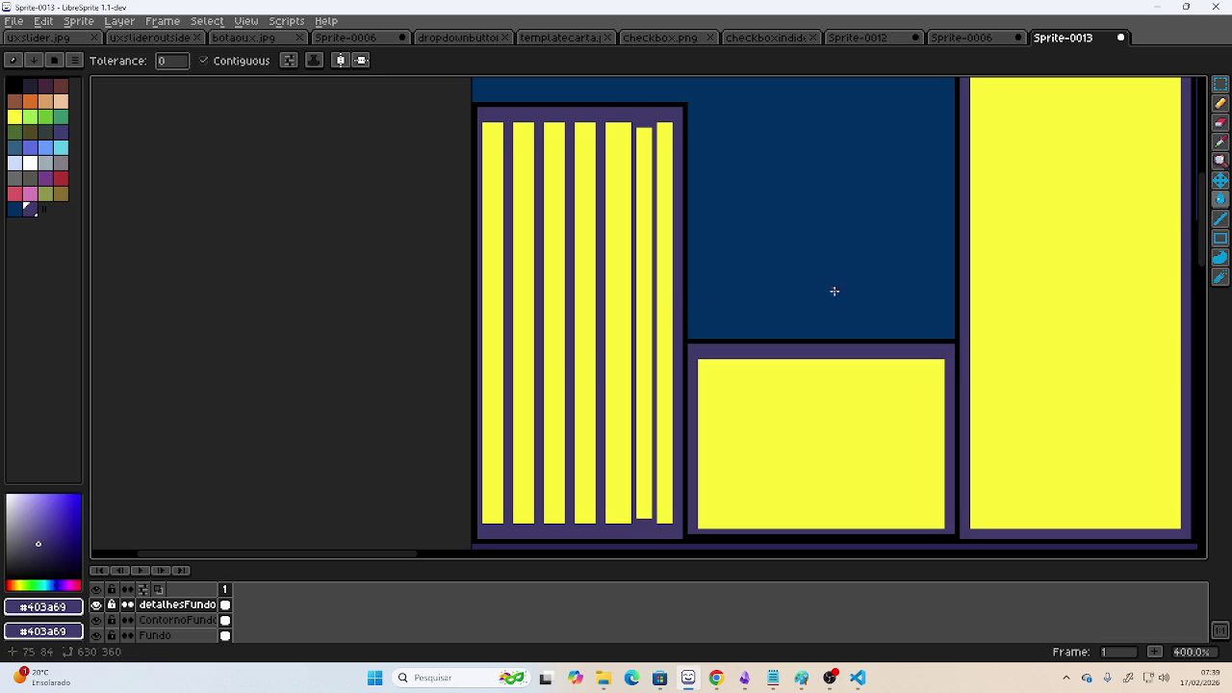
# - Fill the leftover narrow yellow strip purple, then zoom out to review the skyline
pyautogui.click(647, 286)
pyautogui.scroll(-1, 740, 244)
pyautogui.scroll(-1, 740, 245)
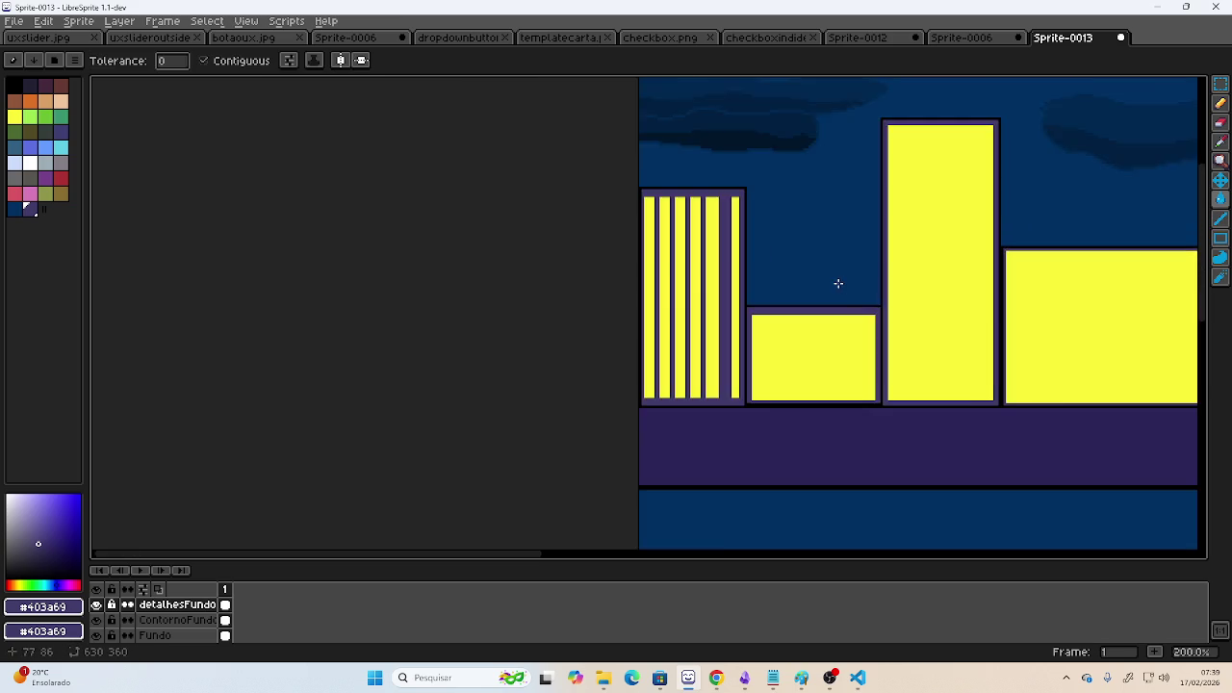
pyautogui.scroll(-1, 833, 284)
pyautogui.scroll(-1, 674, 240)
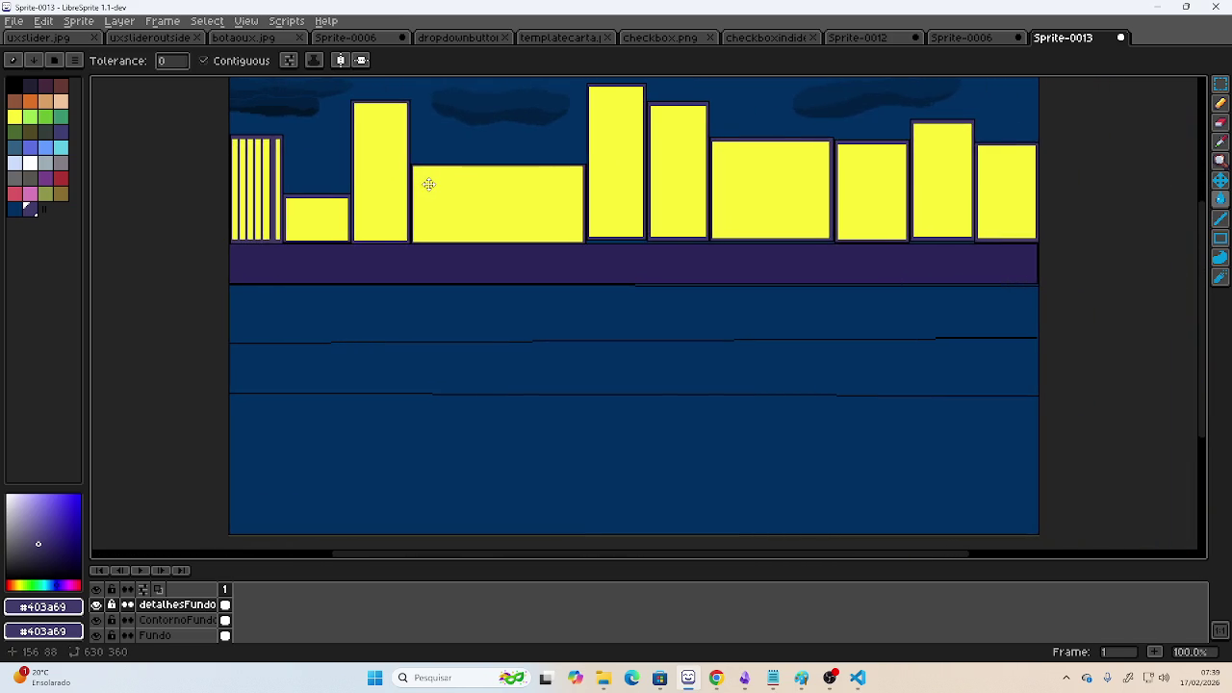
pyautogui.moveTo(437, 185)
pyautogui.mouseDown()
pyautogui.moveTo(427, 205)
pyautogui.moveTo(440, 206)
pyautogui.mouseUp()
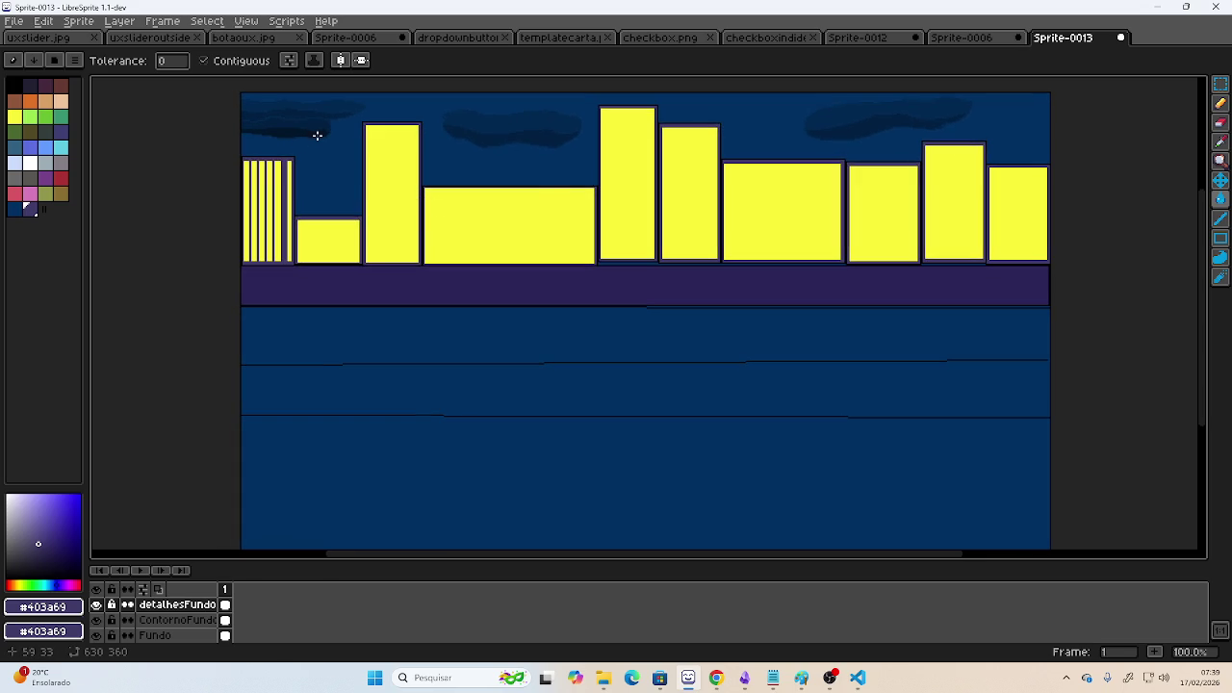
pyautogui.scroll(2, 302, 297)
pyautogui.scroll(1, 380, 308)
pyautogui.scroll(2, 360, 305)
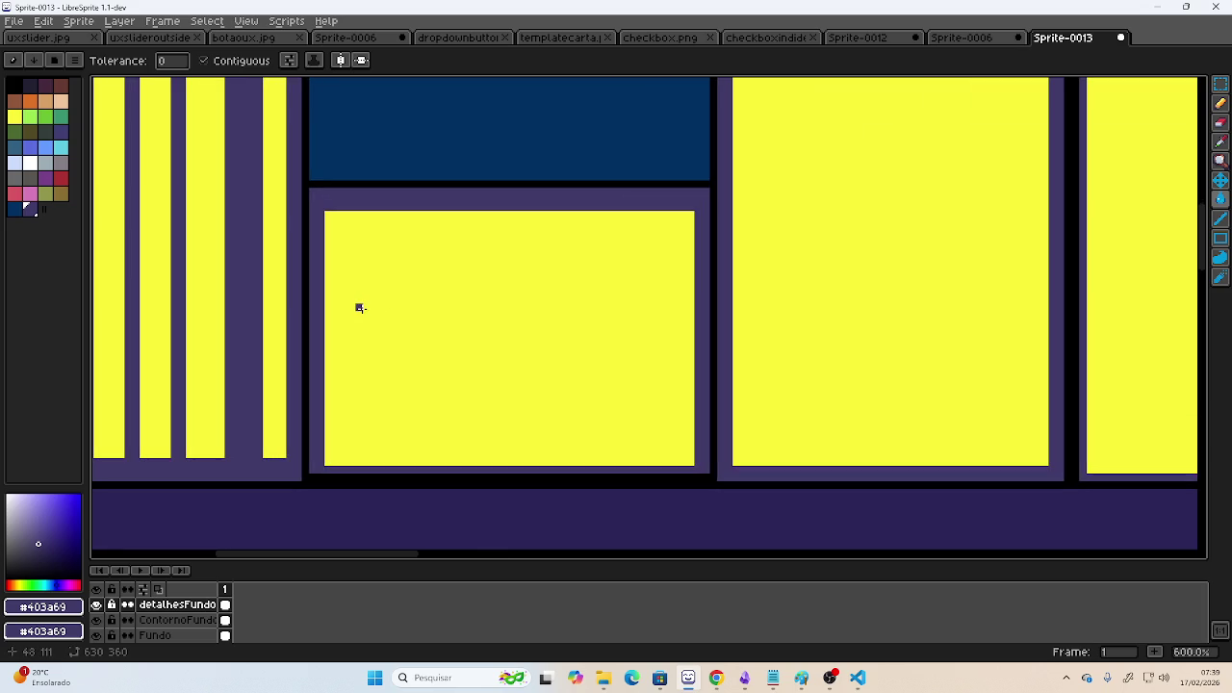
pyautogui.scroll(1, 358, 306)
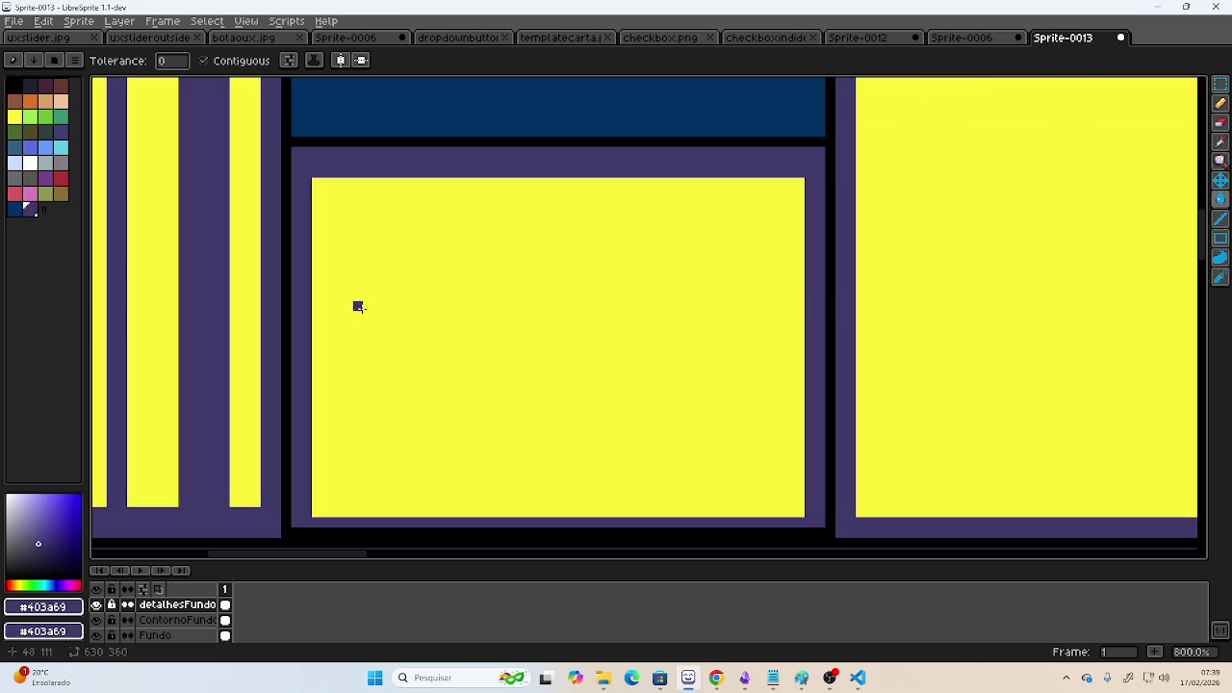
# - Draw six evenly spaced purple vertical stripes across the short second building's yellow window
pyautogui.click(387, 182)
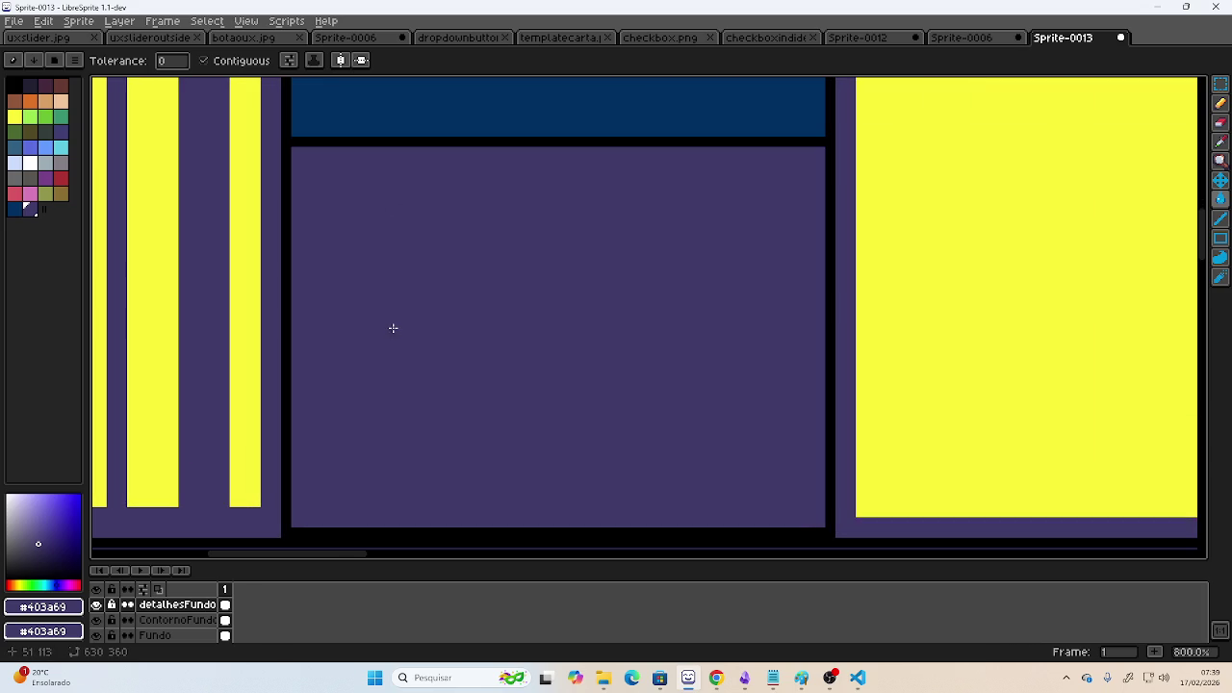
pyautogui.hotkey('ctrl', 'z')
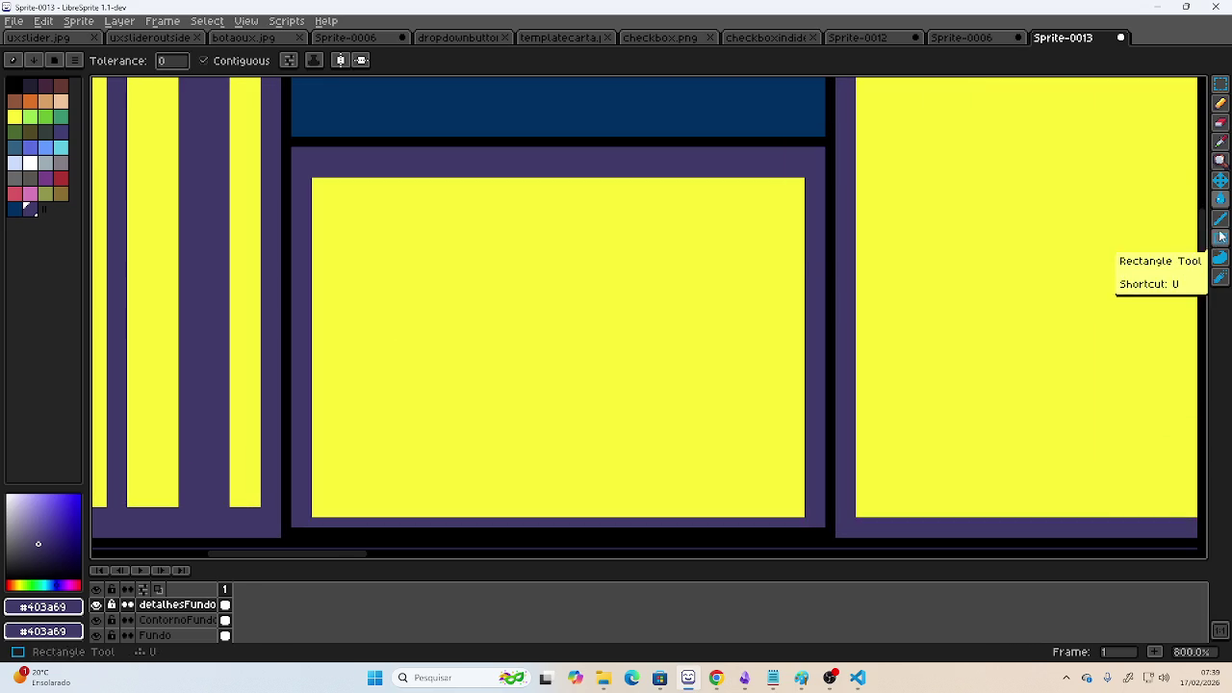
pyautogui.click(1221, 237)
pyautogui.moveTo(377, 181); pyautogui.dragTo(391, 514)
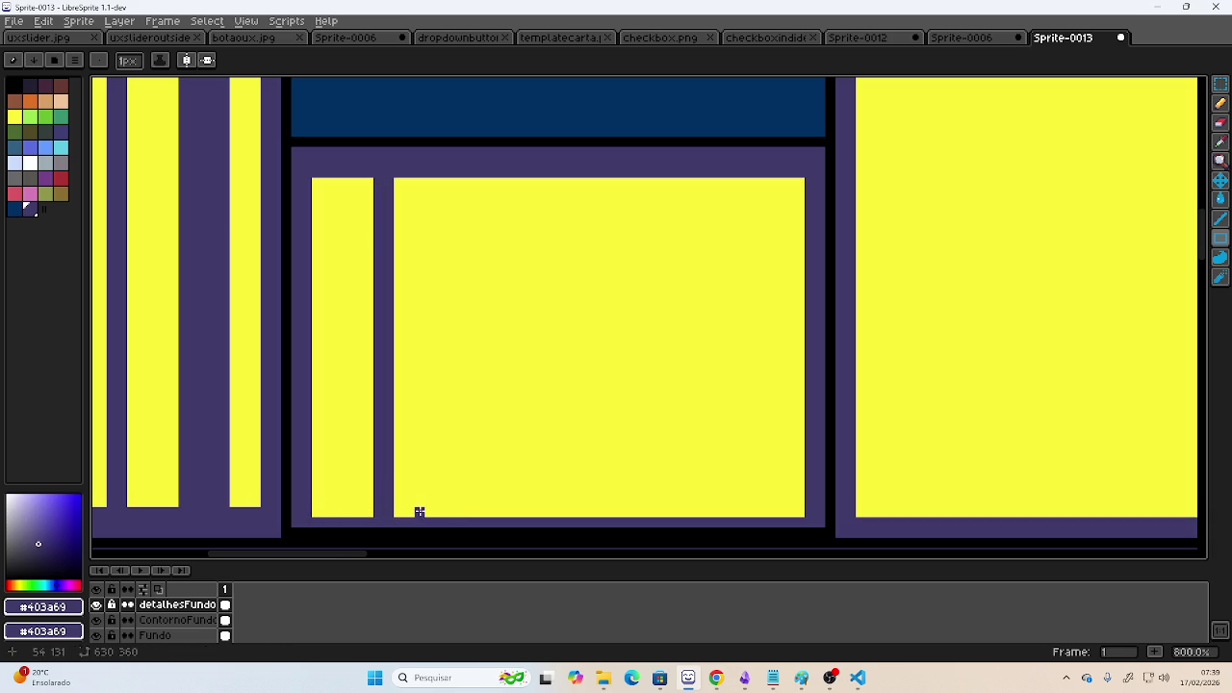
pyautogui.moveTo(449, 513); pyautogui.dragTo(460, 183)
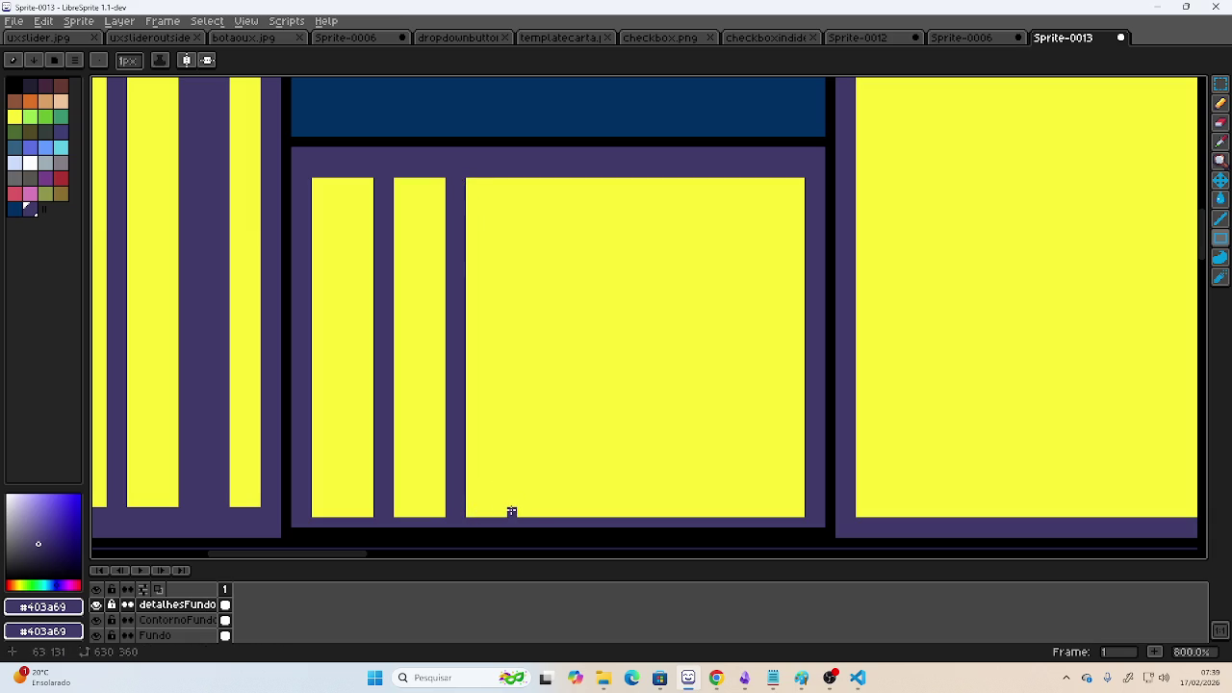
pyautogui.moveTo(522, 512); pyautogui.dragTo(535, 180)
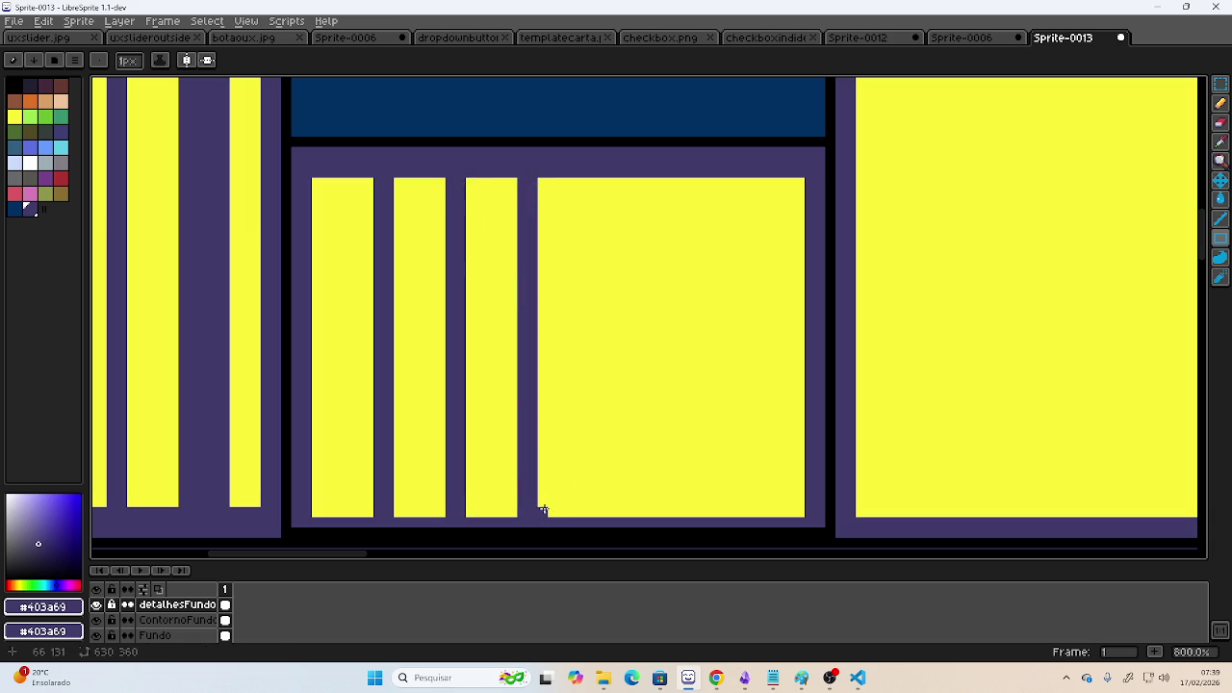
pyautogui.moveTo(599, 511); pyautogui.dragTo(601, 181)
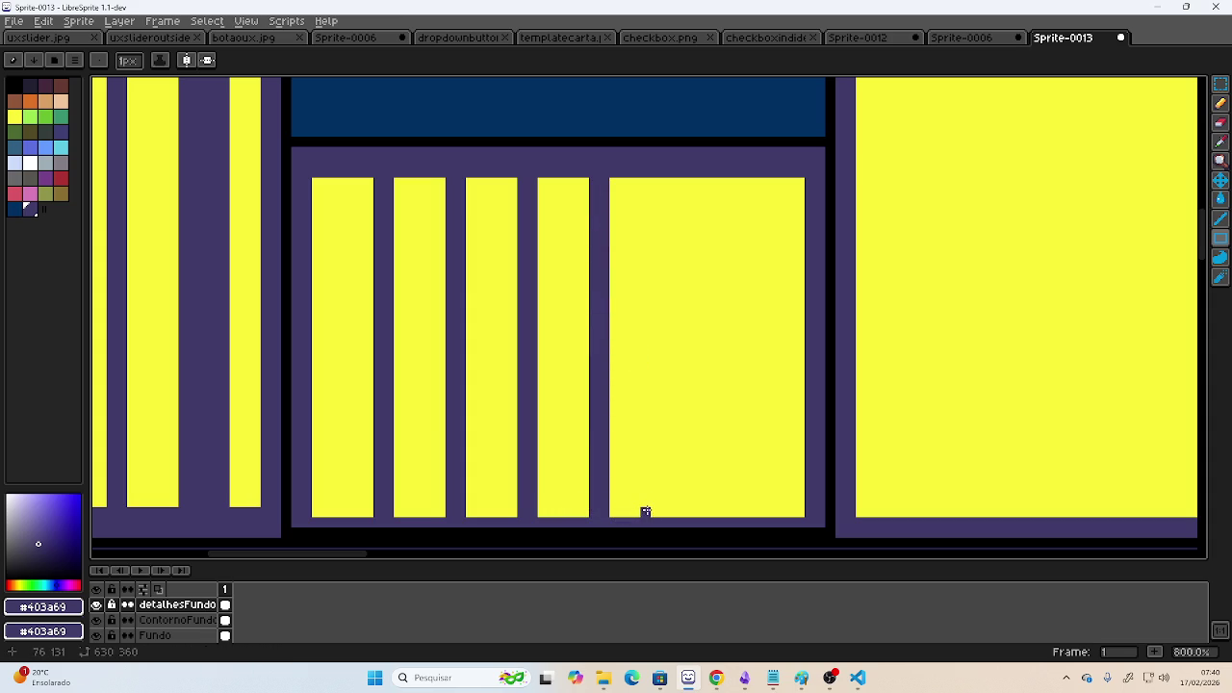
pyautogui.moveTo(662, 511)
pyautogui.mouseDown()
pyautogui.moveTo(658, 214)
pyautogui.moveTo(674, 178)
pyautogui.mouseUp()
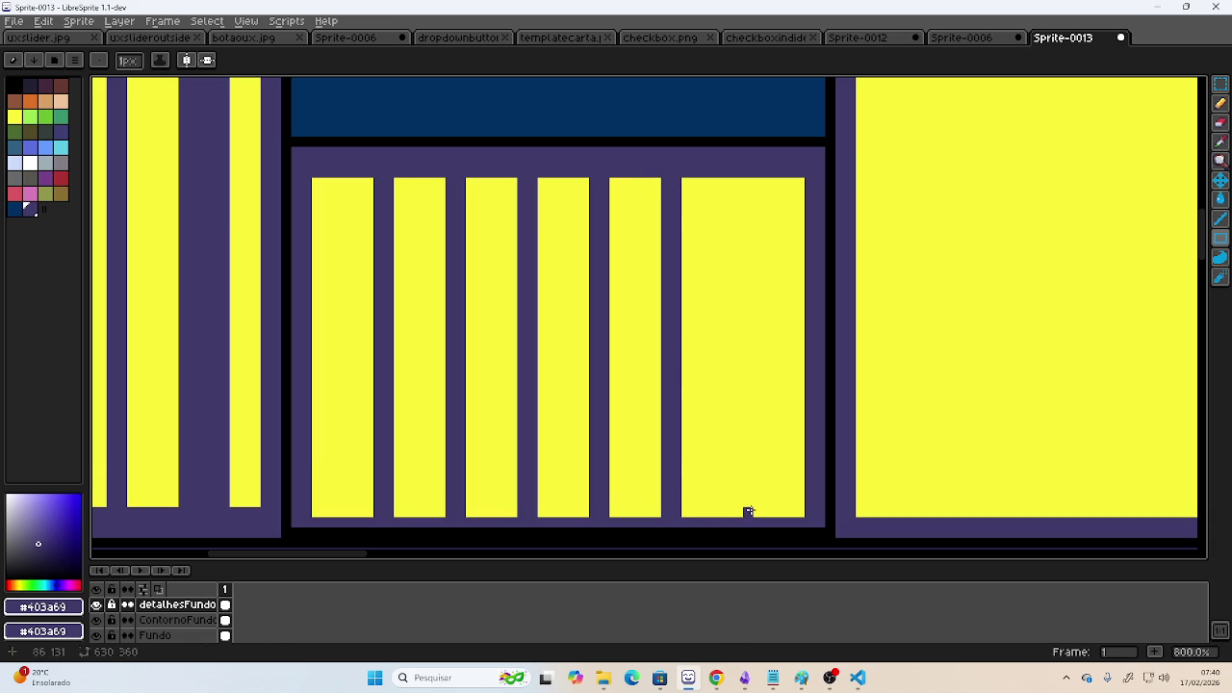
pyautogui.moveTo(749, 512); pyautogui.dragTo(757, 190)
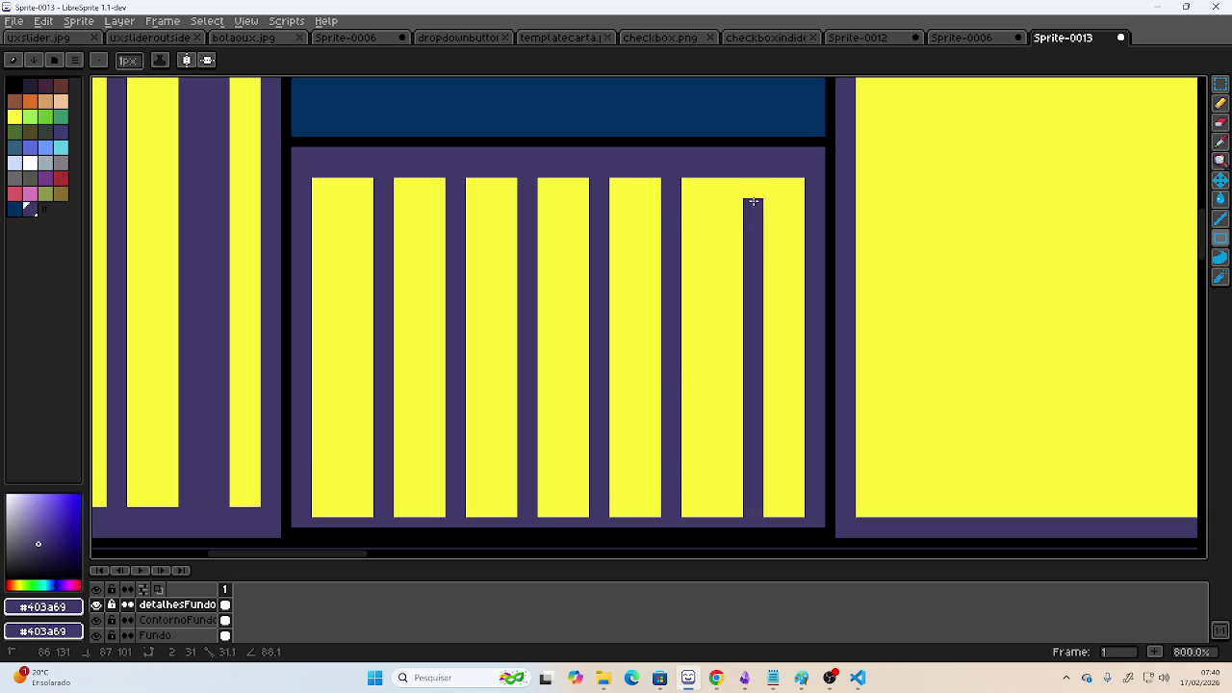
pyautogui.scroll(-3, 760, 183)
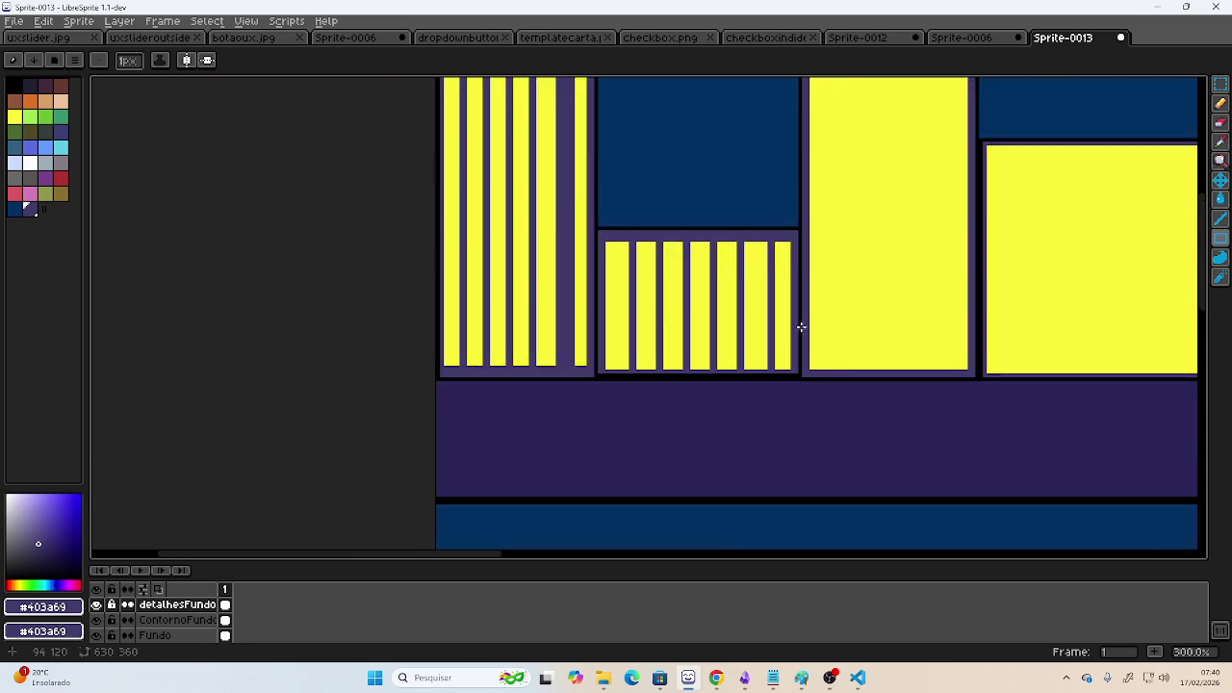
pyautogui.scroll(-2, 798, 330)
pyautogui.moveTo(732, 331)
pyautogui.mouseDown()
pyautogui.moveTo(633, 283)
pyautogui.moveTo(501, 275)
pyautogui.moveTo(515, 323)
pyautogui.moveTo(542, 342)
pyautogui.moveTo(730, 347)
pyautogui.moveTo(483, 291)
pyautogui.mouseUp()
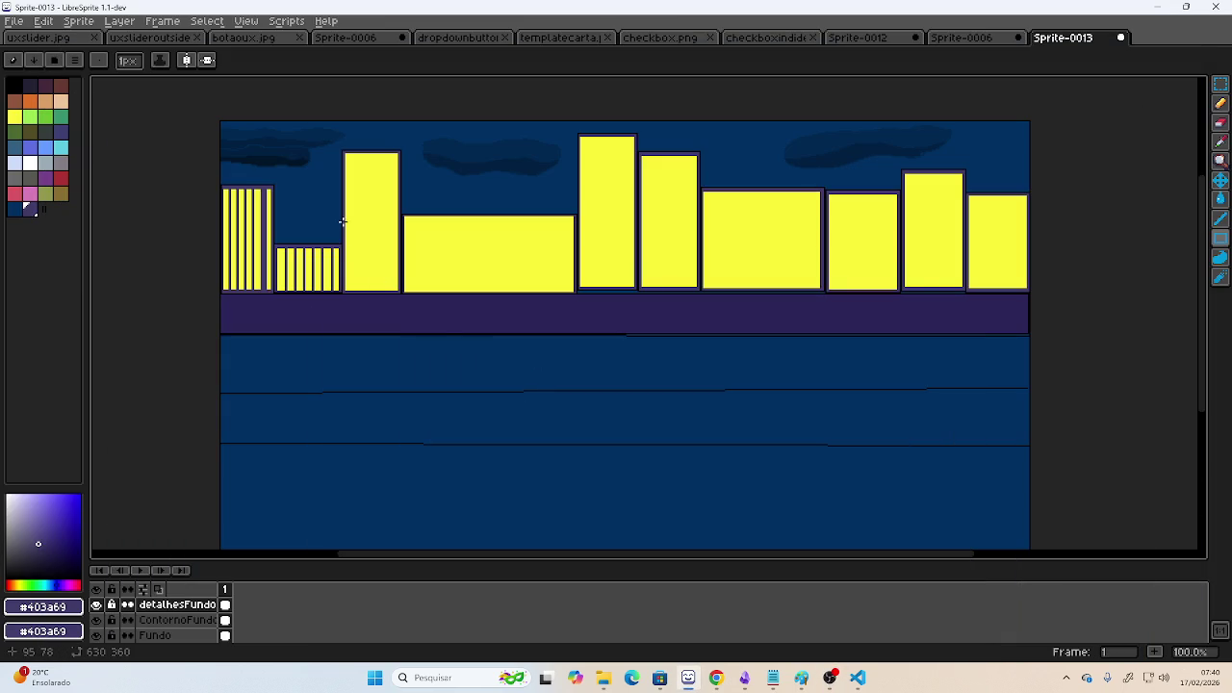
pyautogui.scroll(-2, 471, 305)
pyautogui.scroll(2, 336, 303)
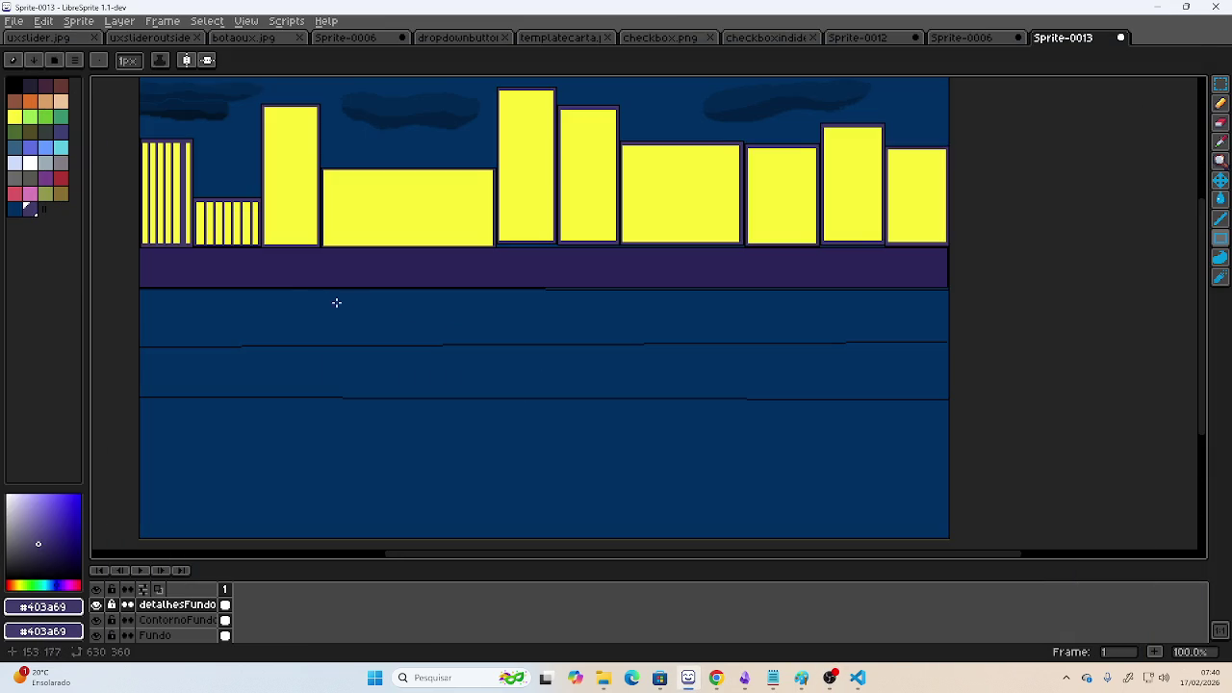
pyautogui.moveTo(380, 303)
pyautogui.mouseDown()
pyautogui.moveTo(438, 326)
pyautogui.moveTo(429, 336)
pyautogui.mouseUp()
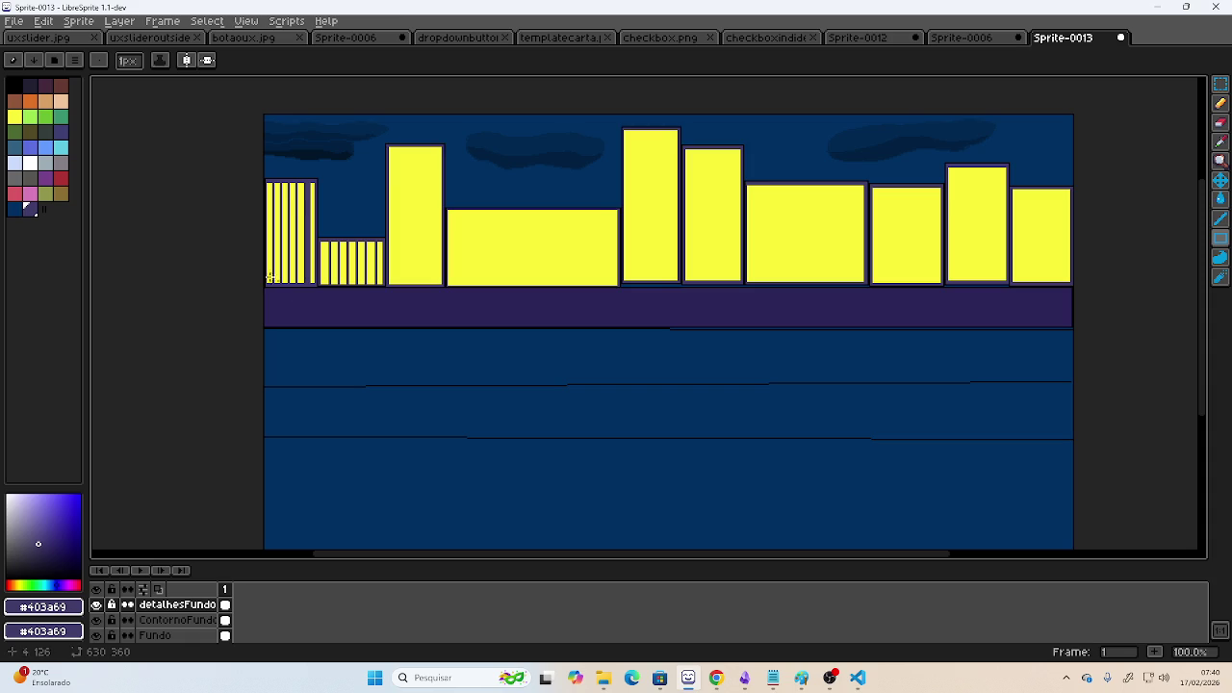
pyautogui.scroll(1, 359, 228)
pyautogui.scroll(1, 596, 274)
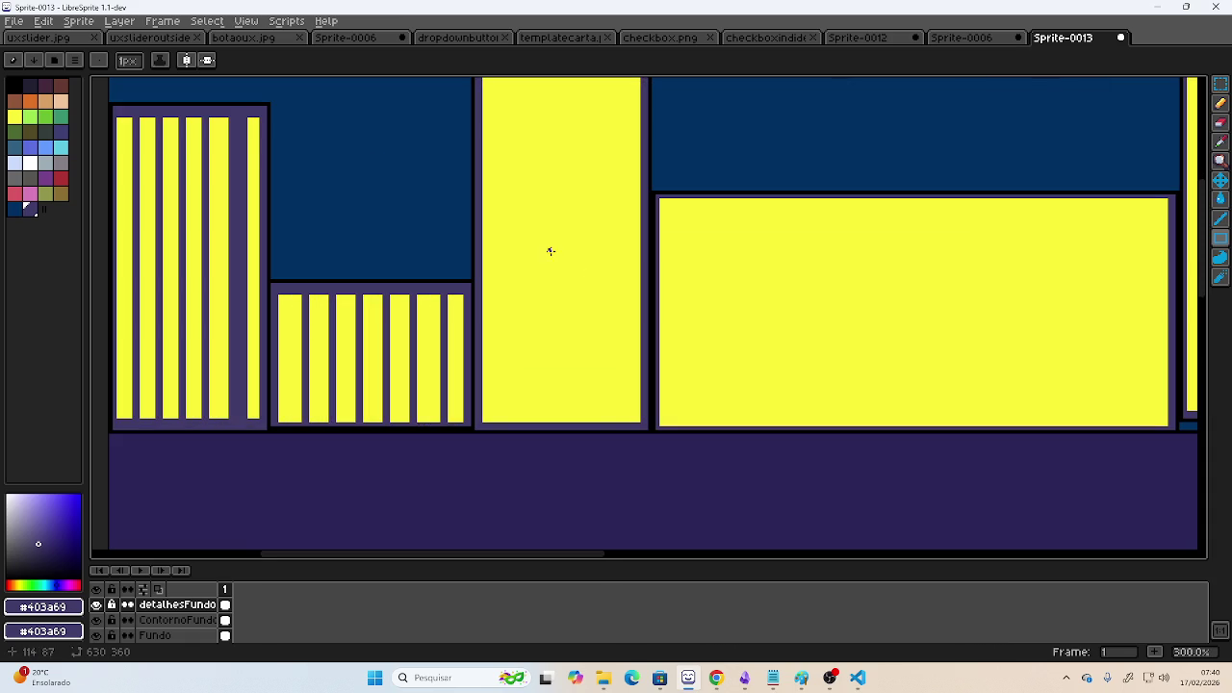
pyautogui.scroll(-1, 527, 225)
pyautogui.scroll(-1, 527, 225)
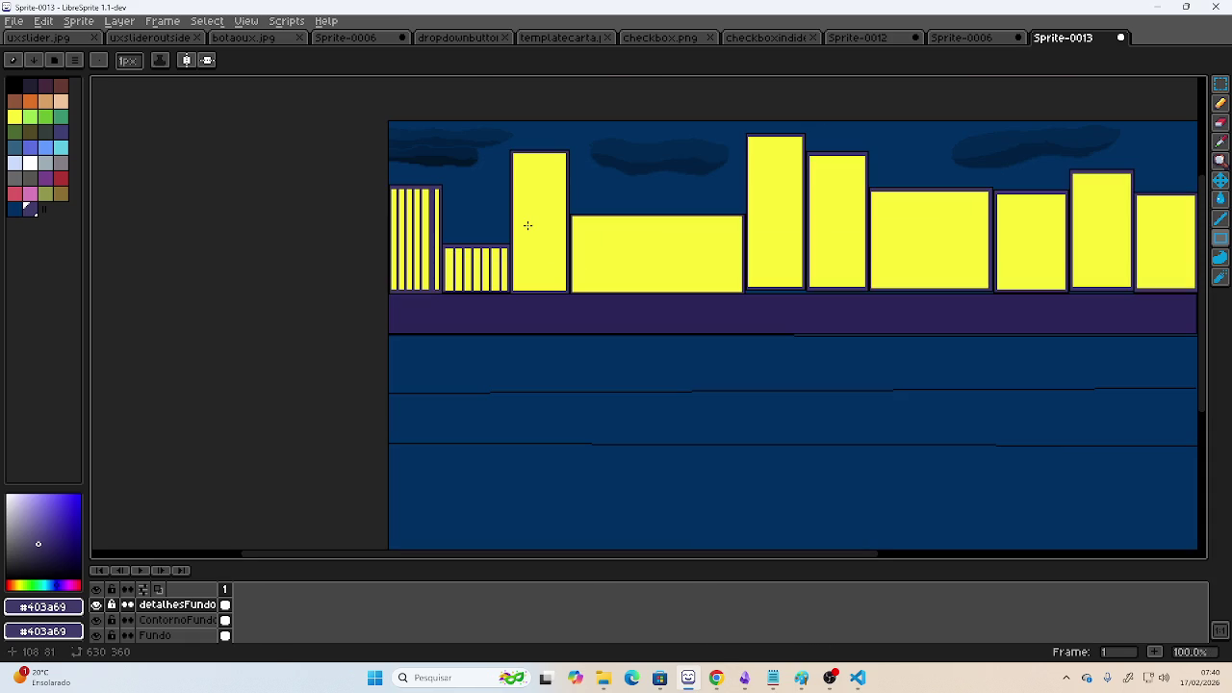
pyautogui.scroll(1, 537, 198)
pyautogui.scroll(-1, 535, 198)
pyautogui.scroll(1, 539, 194)
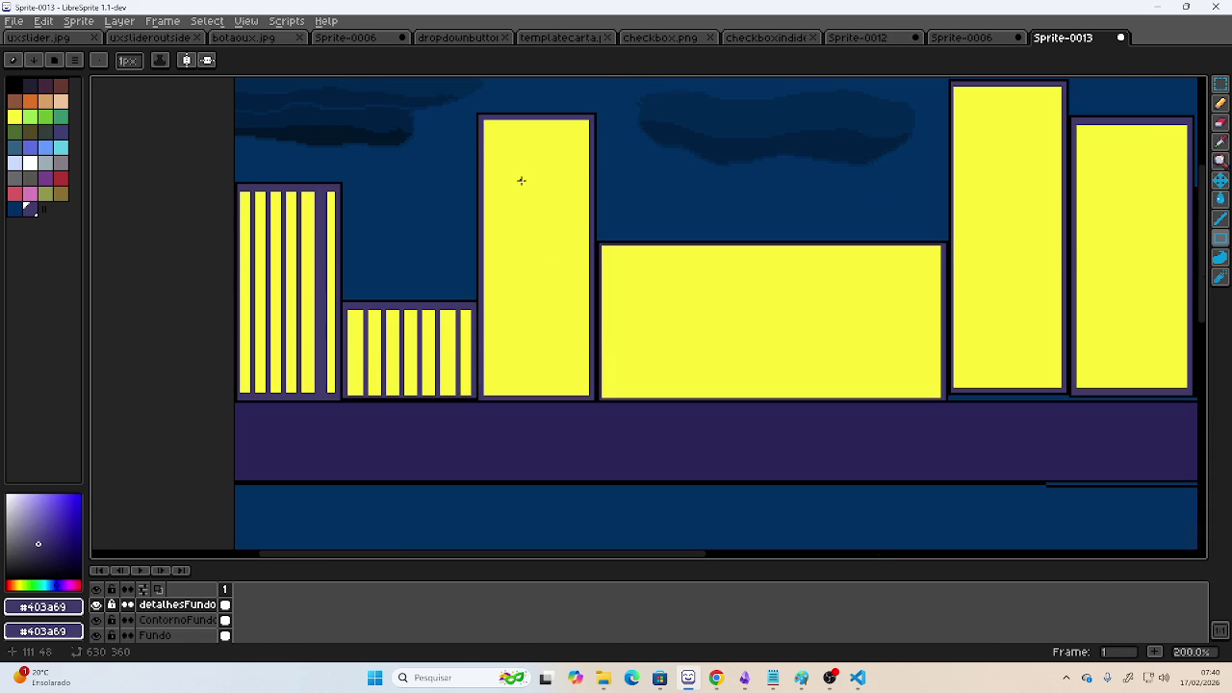
pyautogui.scroll(1, 521, 181)
pyautogui.scroll(-1, 521, 180)
pyautogui.scroll(1, 521, 180)
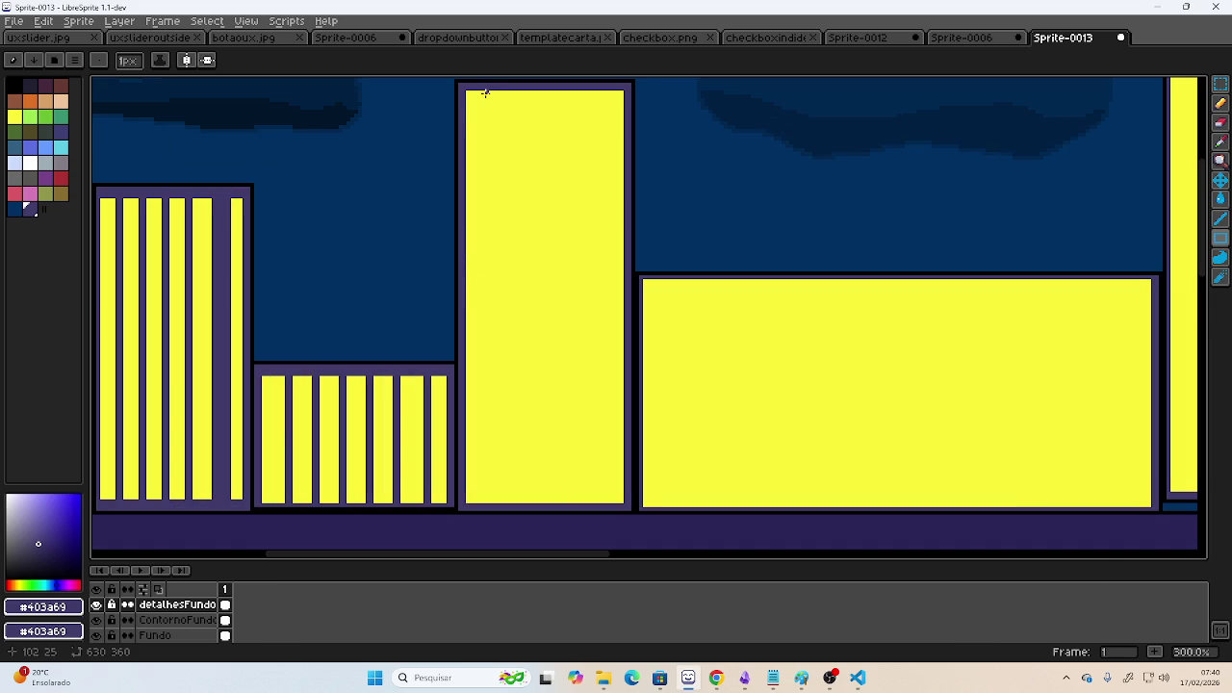
# - Draw purple vertical stripes down the tall third building's yellow window
pyautogui.moveTo(492, 92)
pyautogui.mouseDown()
pyautogui.moveTo(493, 478)
pyautogui.moveTo(499, 500)
pyautogui.moveTo(524, 258)
pyautogui.moveTo(520, 89)
pyautogui.moveTo(552, 507)
pyautogui.moveTo(586, 93)
pyautogui.mouseUp()
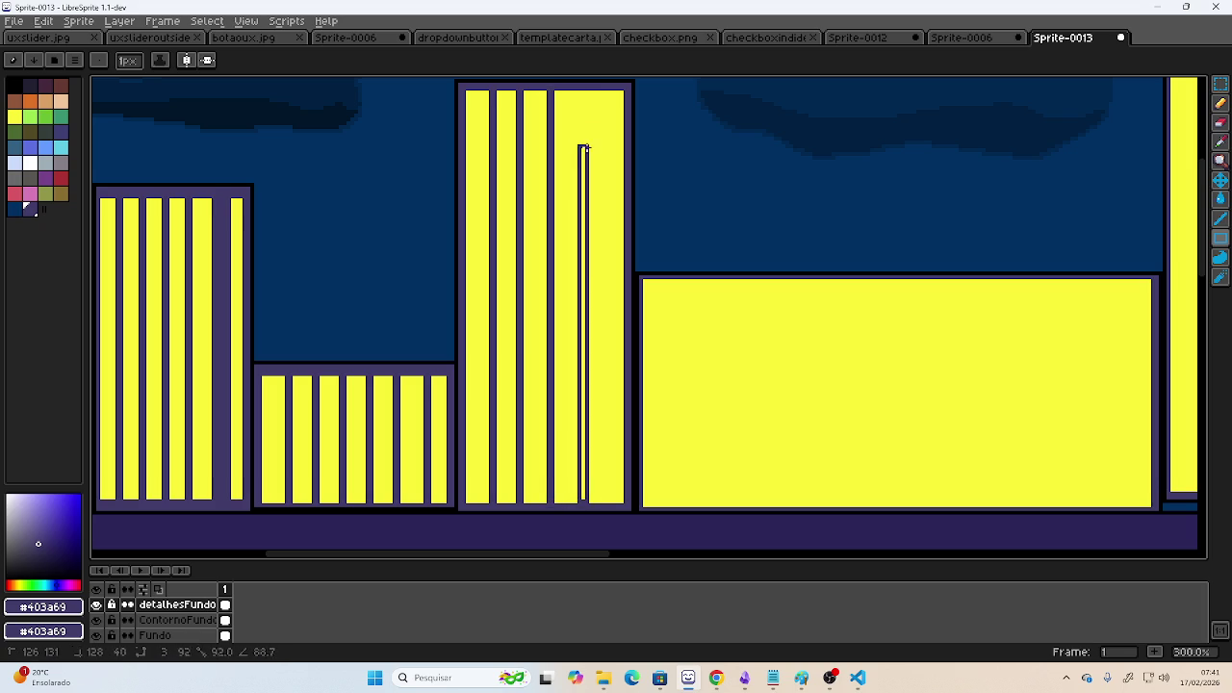
pyautogui.moveTo(584, 92); pyautogui.dragTo(585, 92)
pyautogui.scroll(-2, 637, 279)
pyautogui.scroll(-1, 636, 279)
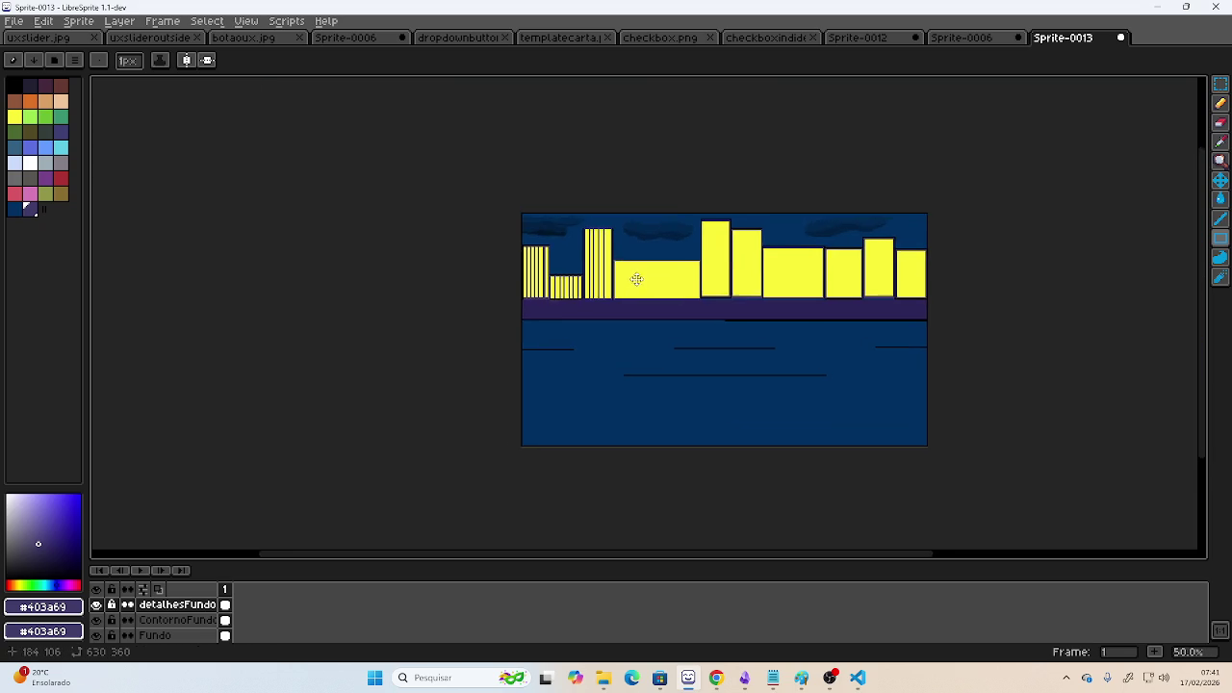
pyautogui.scroll(2, 637, 279)
pyautogui.scroll(4, 588, 280)
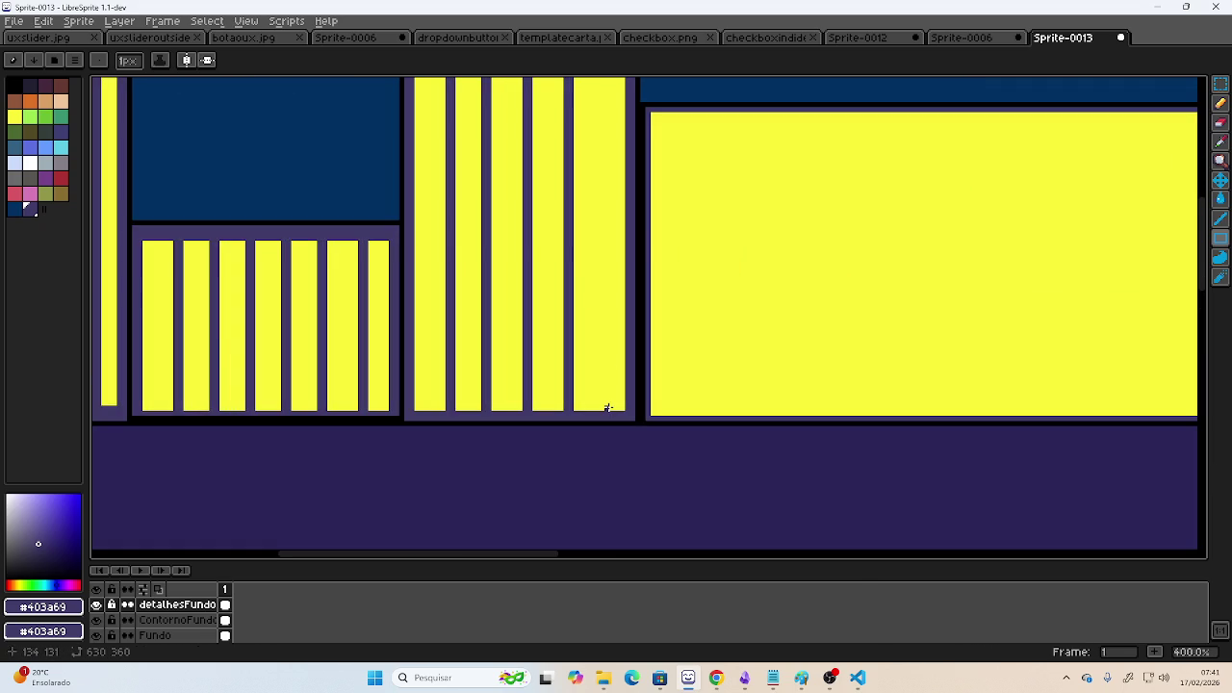
# - Undo a stray rectangle and redraw the purple line along the tall building's right edge
pyautogui.moveTo(613, 408)
pyautogui.mouseDown()
pyautogui.moveTo(626, 80)
pyautogui.moveTo(625, 373)
pyautogui.mouseUp()
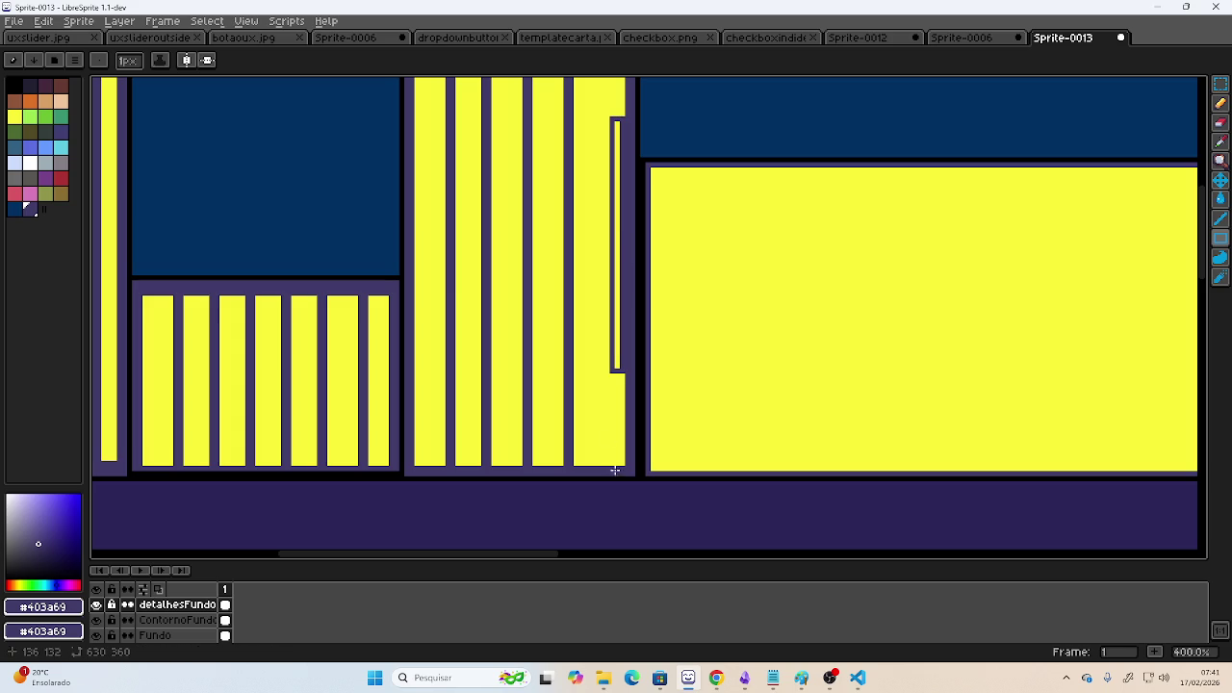
pyautogui.hotkey('ctrl', 'z')
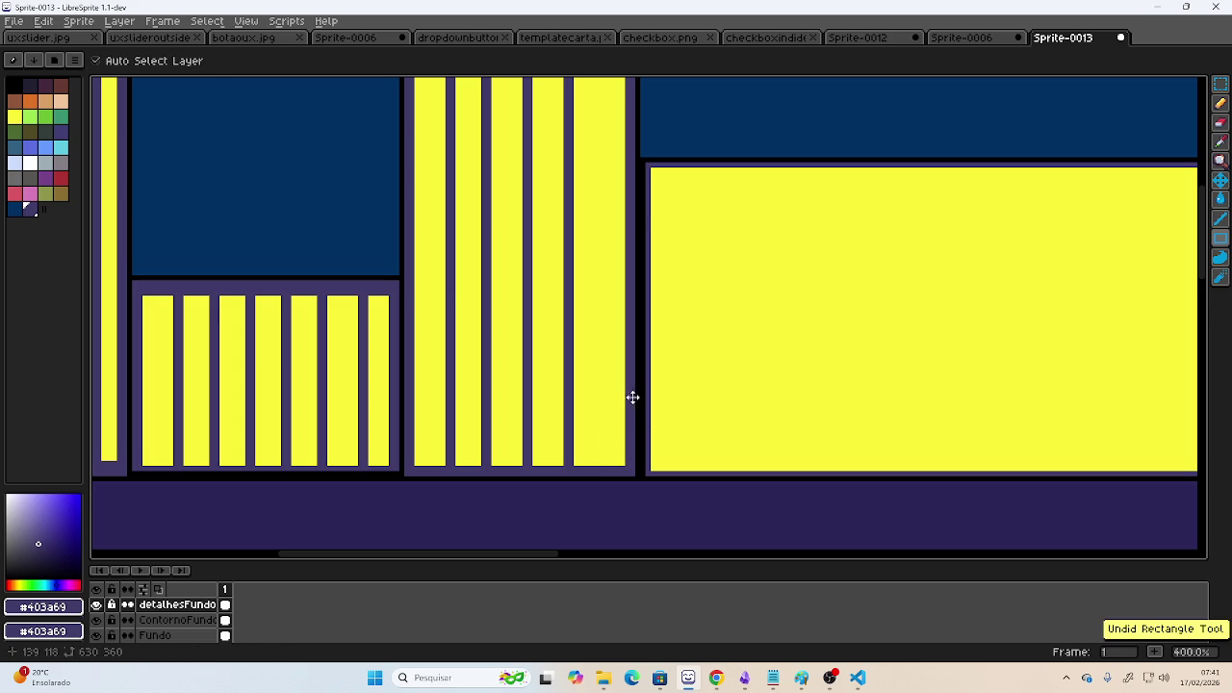
pyautogui.scroll(-2, 626, 464)
pyautogui.moveTo(624, 464); pyautogui.dragTo(625, 190)
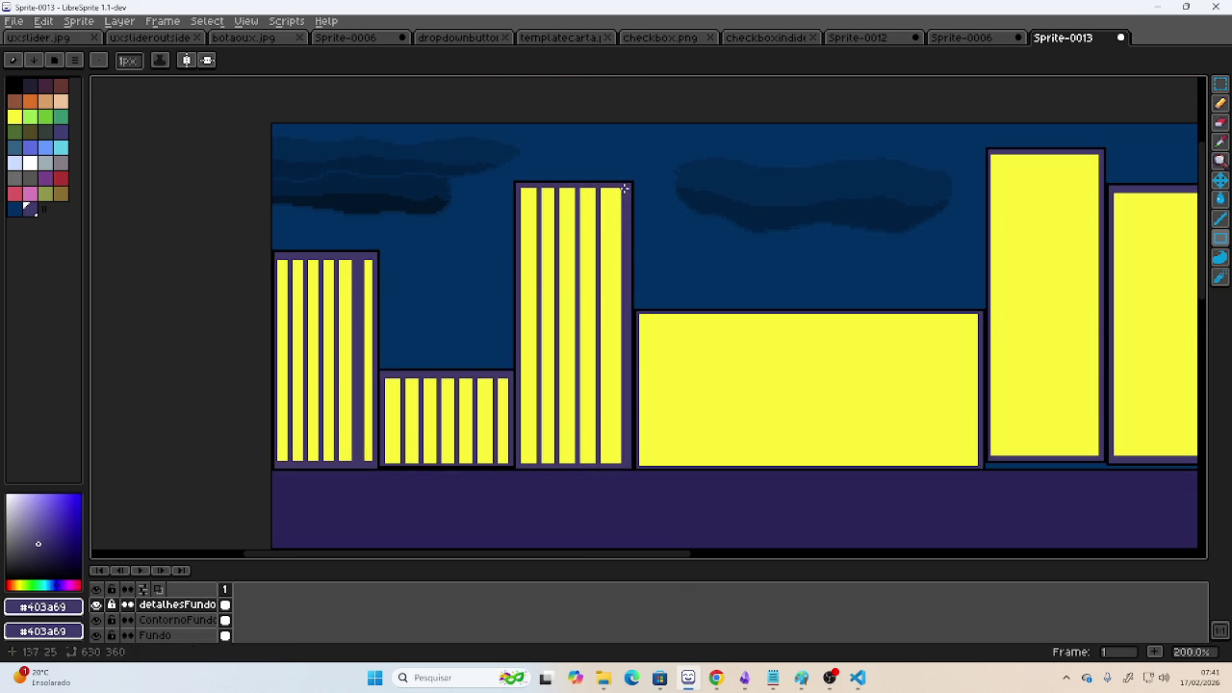
pyautogui.scroll(-1, 652, 308)
pyautogui.scroll(-1, 690, 316)
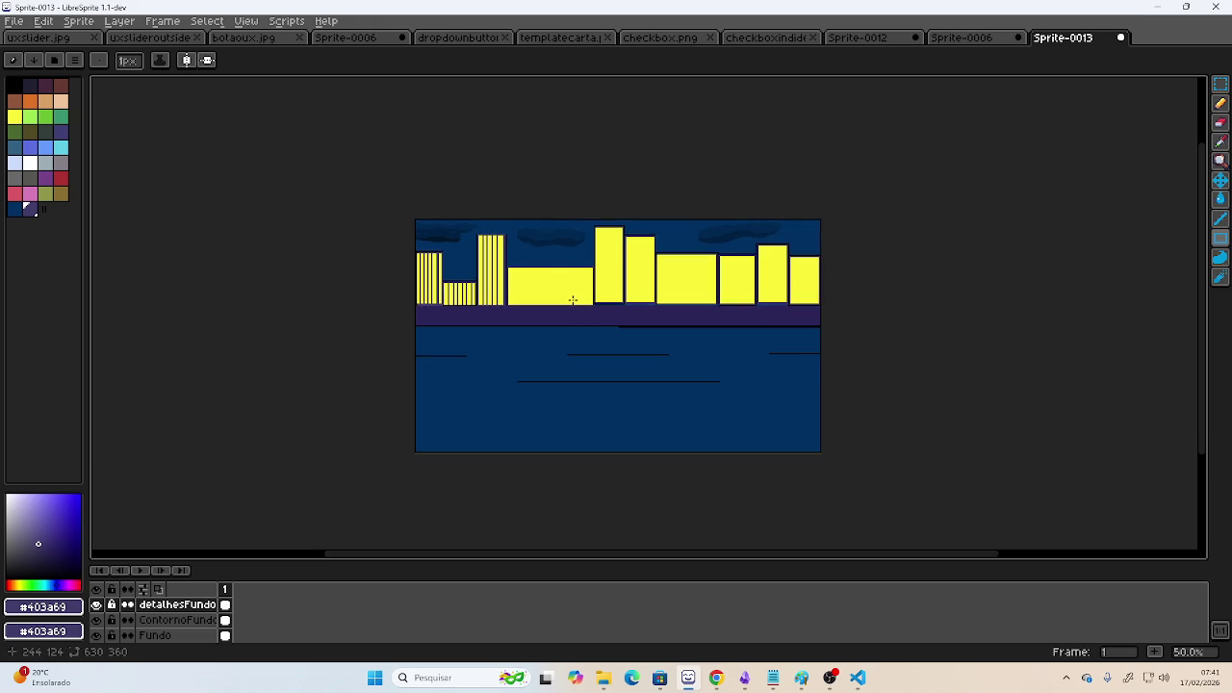
pyautogui.click(829, 679)
pyautogui.click(828, 679)
pyautogui.scroll(2, 424, 295)
pyautogui.scroll(-1, 343, 325)
pyautogui.moveTo(344, 325)
pyautogui.mouseDown()
pyautogui.moveTo(467, 274)
pyautogui.moveTo(445, 235)
pyautogui.moveTo(433, 261)
pyautogui.moveTo(453, 223)
pyautogui.mouseUp()
pyautogui.scroll(1, 432, 261)
pyautogui.scroll(-1, 426, 278)
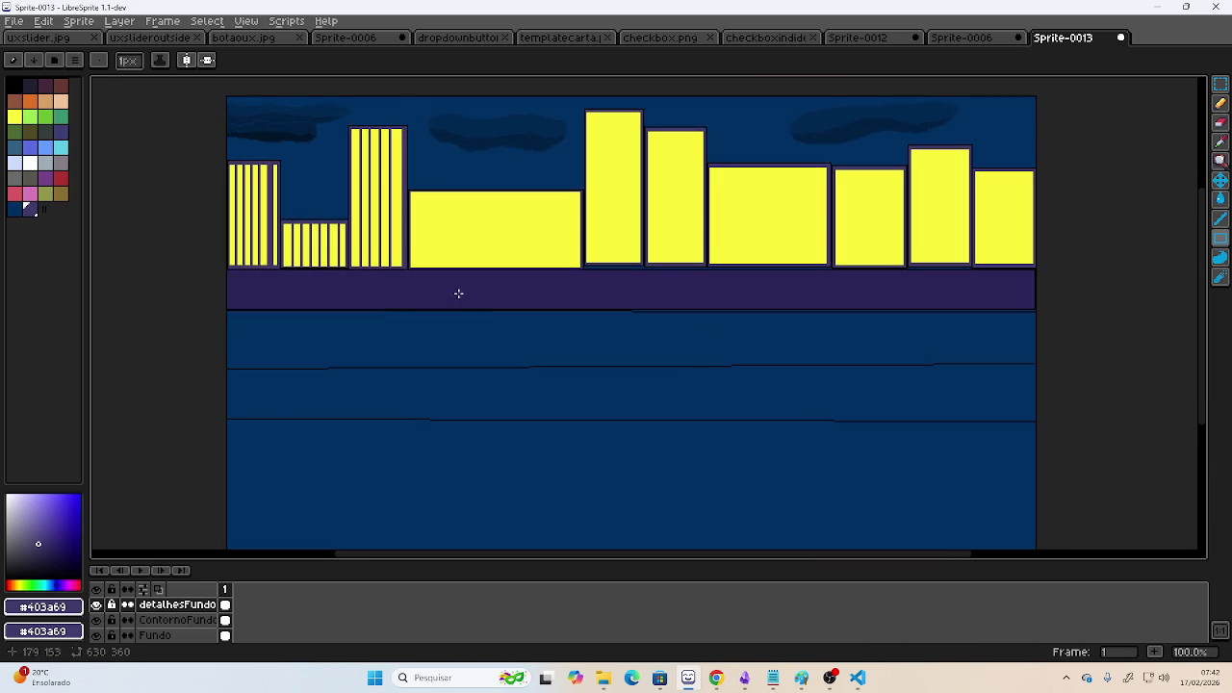
pyautogui.scroll(1, 414, 208)
pyautogui.scroll(-1, 443, 202)
pyautogui.scroll(1, 442, 203)
pyautogui.scroll(-1, 442, 202)
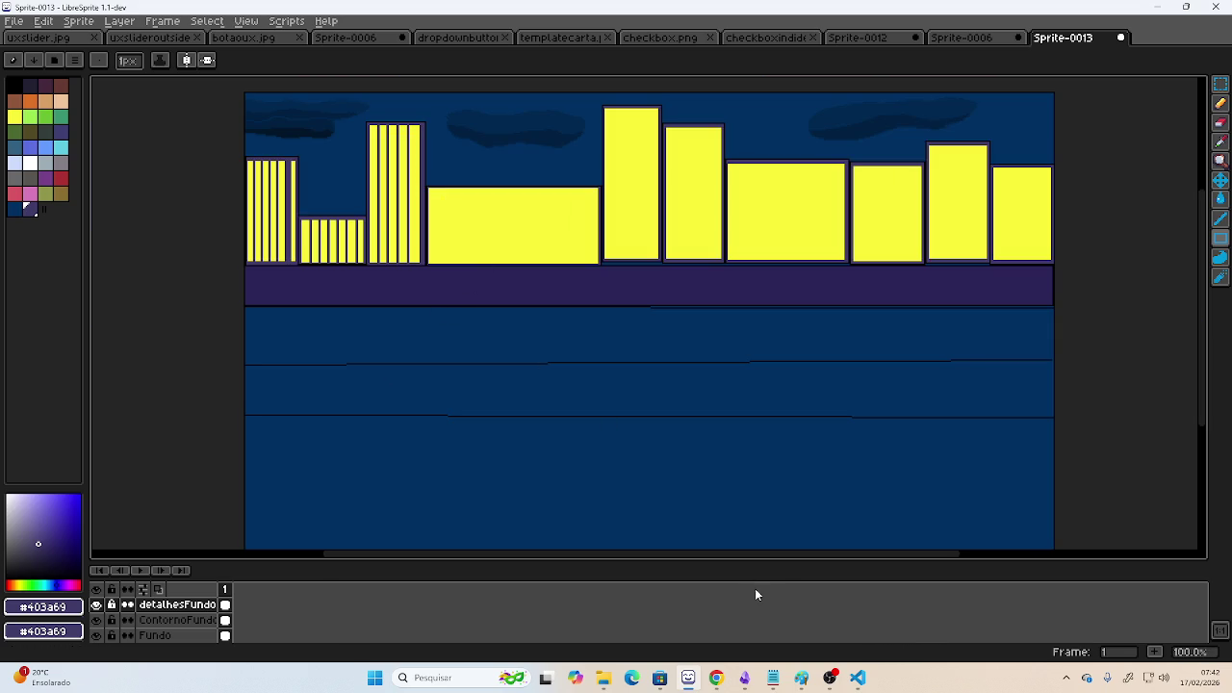
pyautogui.click(830, 678)
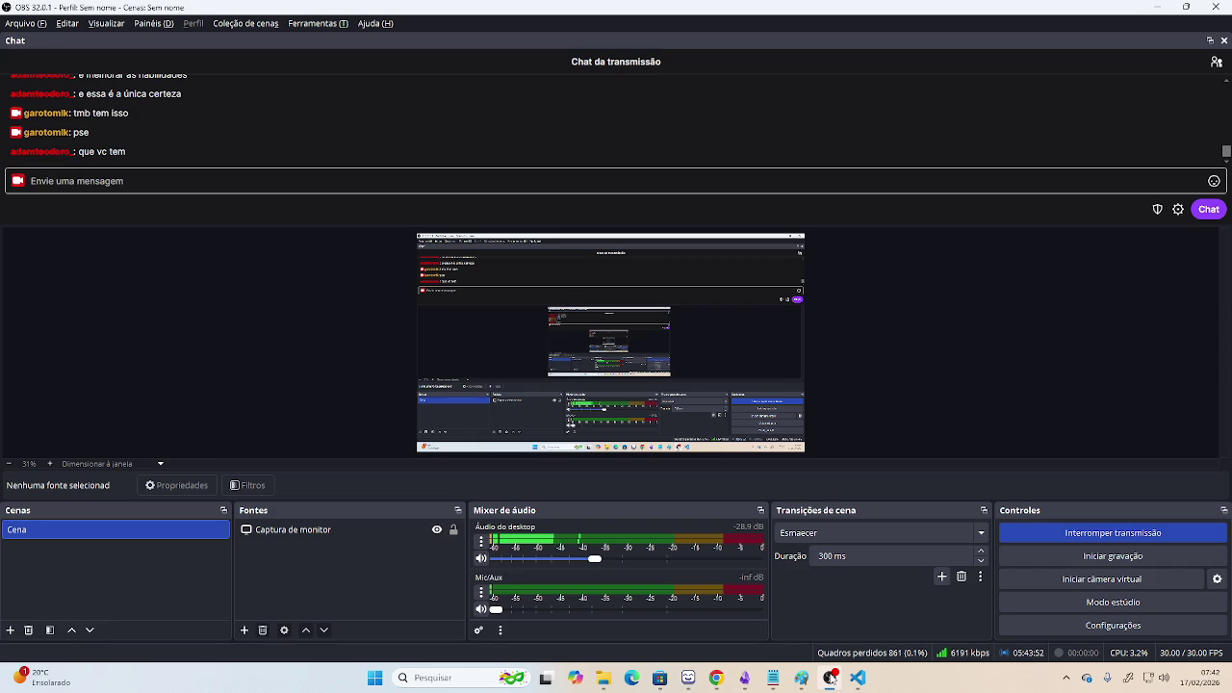
pyautogui.click(832, 680)
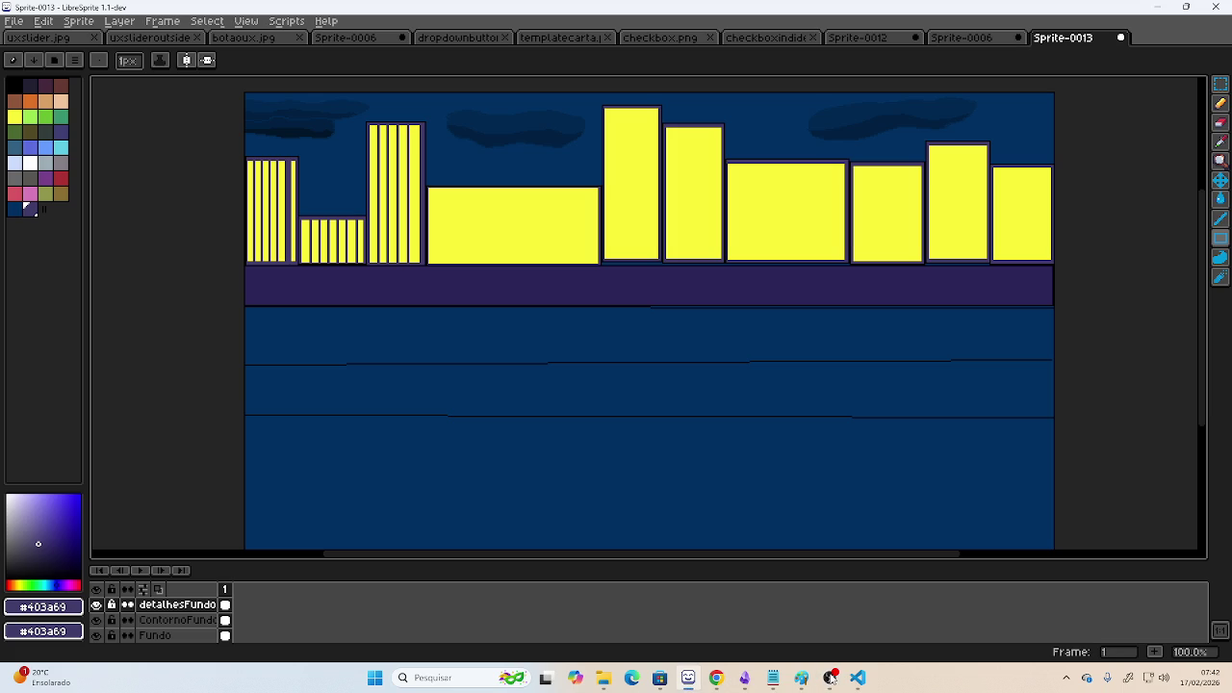
pyautogui.hotkey('alt', 'Tab')
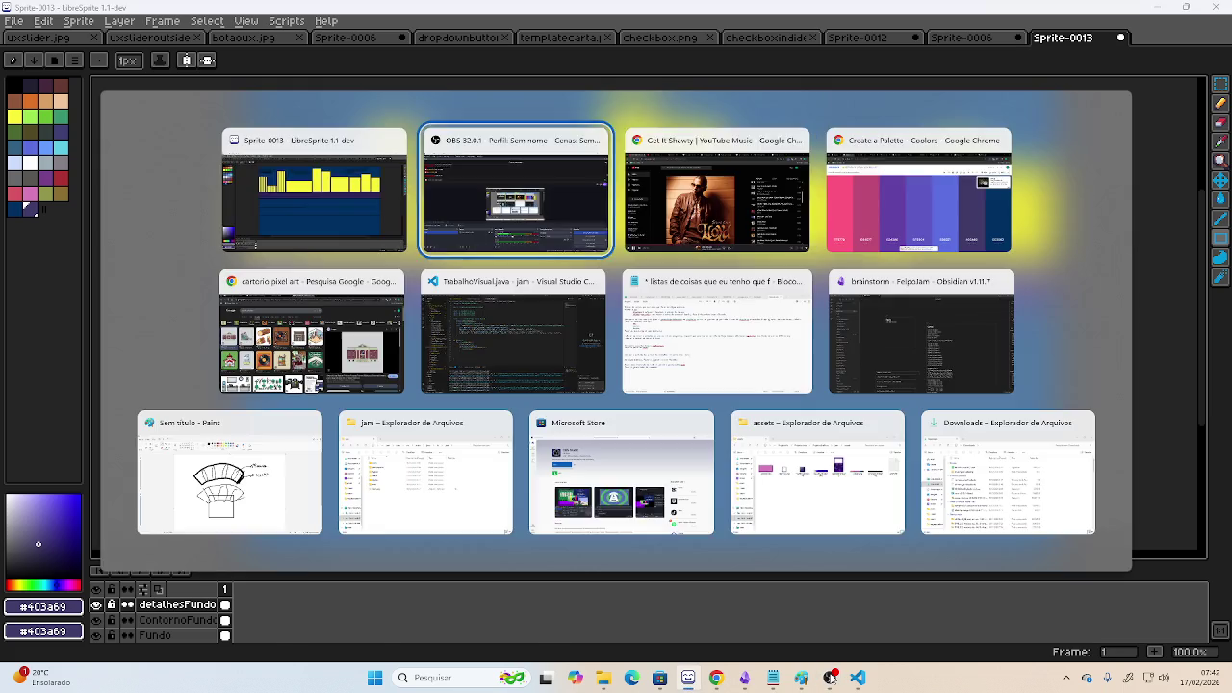
pyautogui.hotkey('alt', 'Tab')
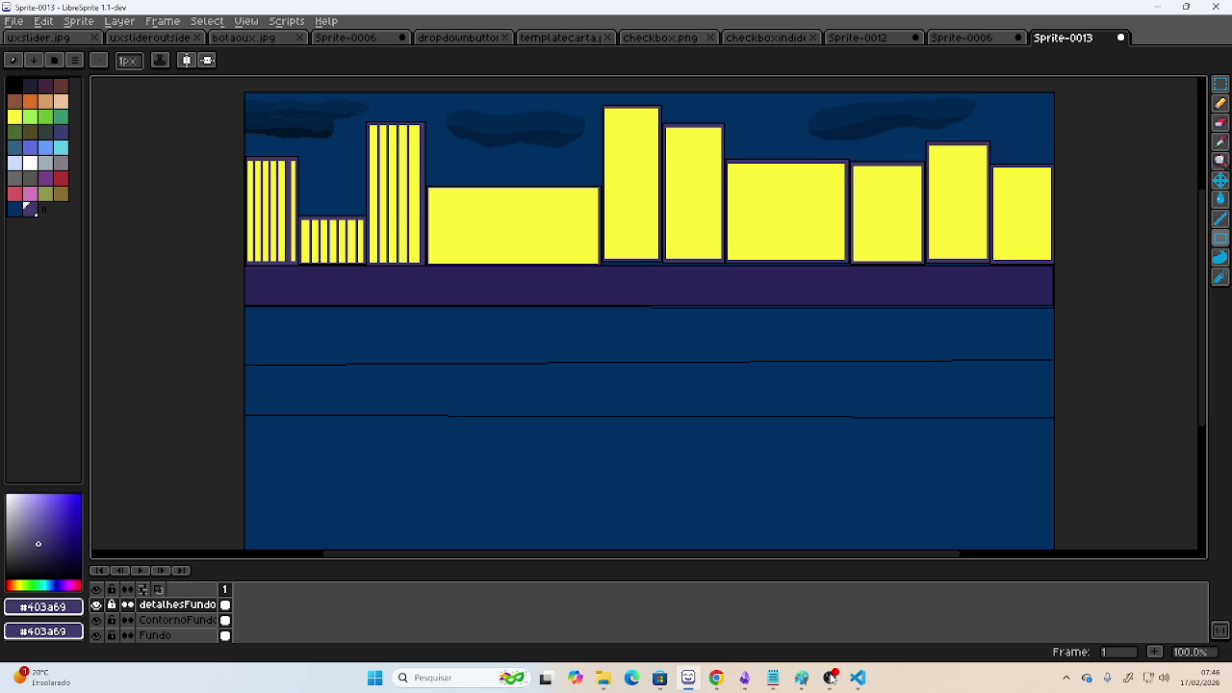
pyautogui.hotkey('alt', 'Tab')
pyautogui.hotkey('alt', 'Tab')
pyautogui.hotkey('alt', 'Tab')
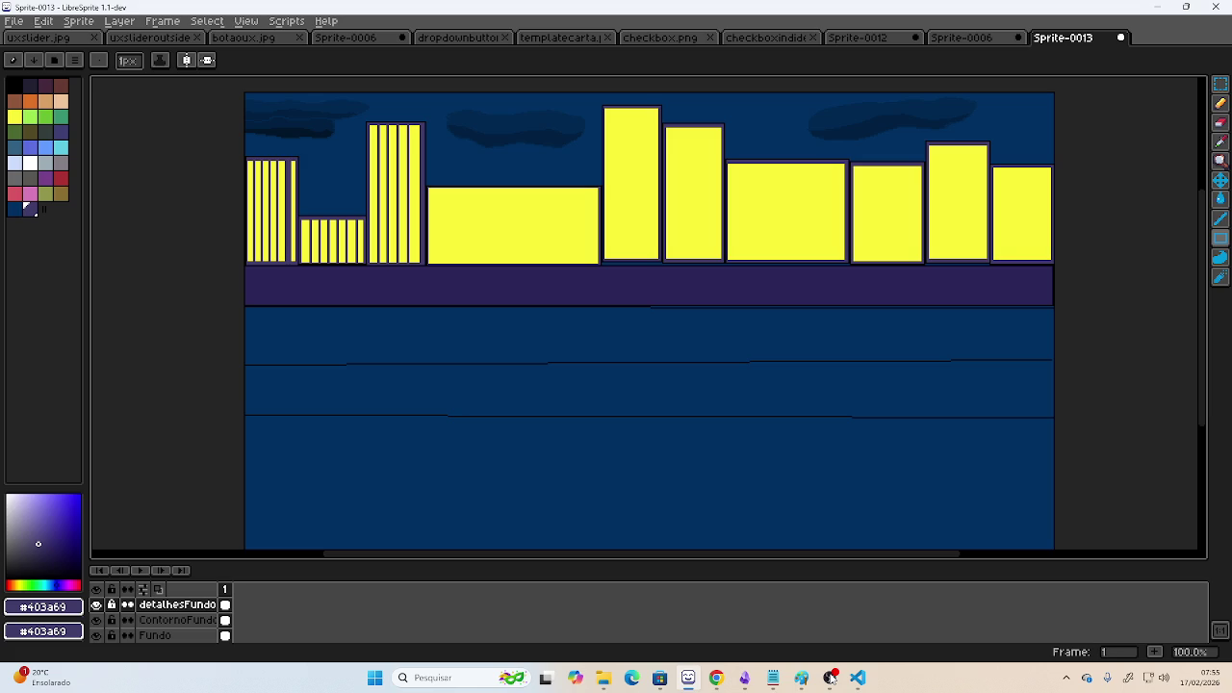
# - Switch over to the YouTube Music window and skip to the next track
pyautogui.hotkey('alt', 'Tab')
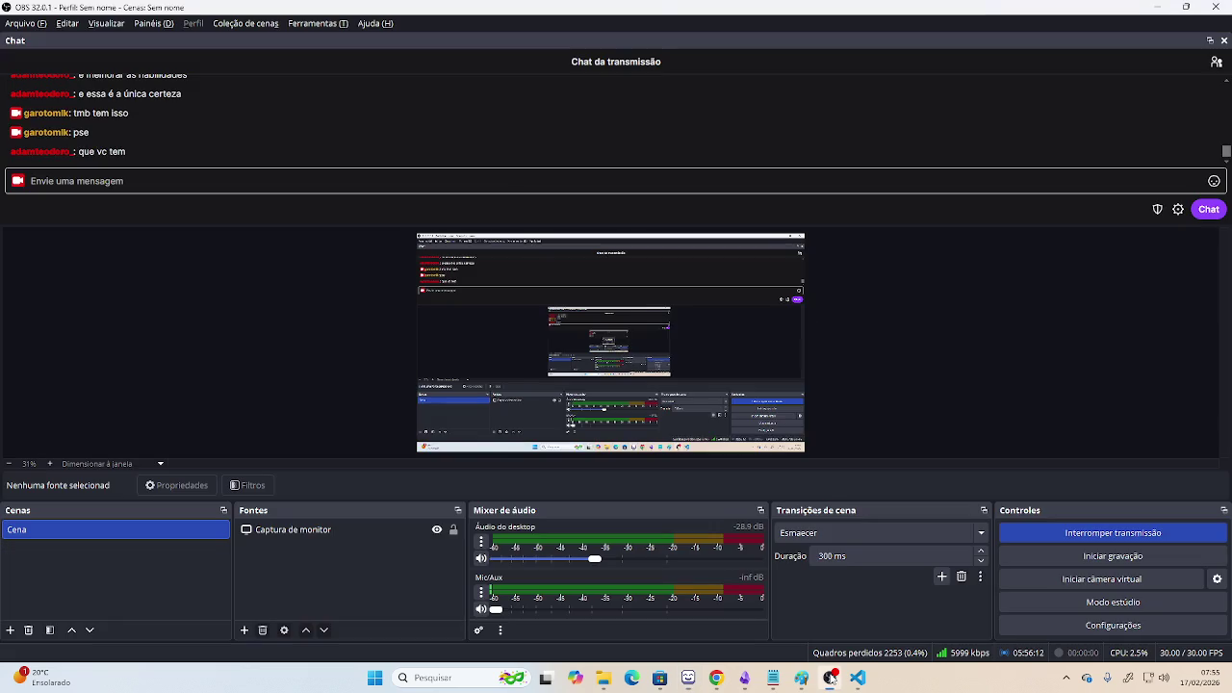
pyautogui.hotkey('alt', 'Tab')
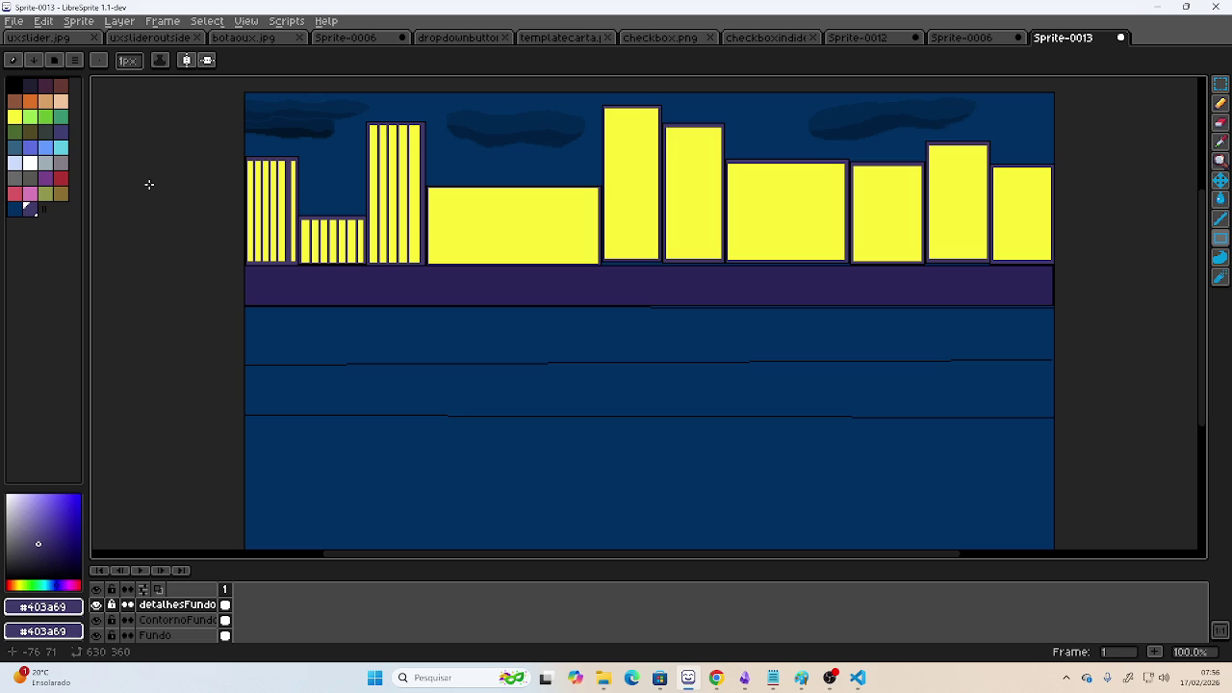
pyautogui.hotkey('alt', 'Tab')
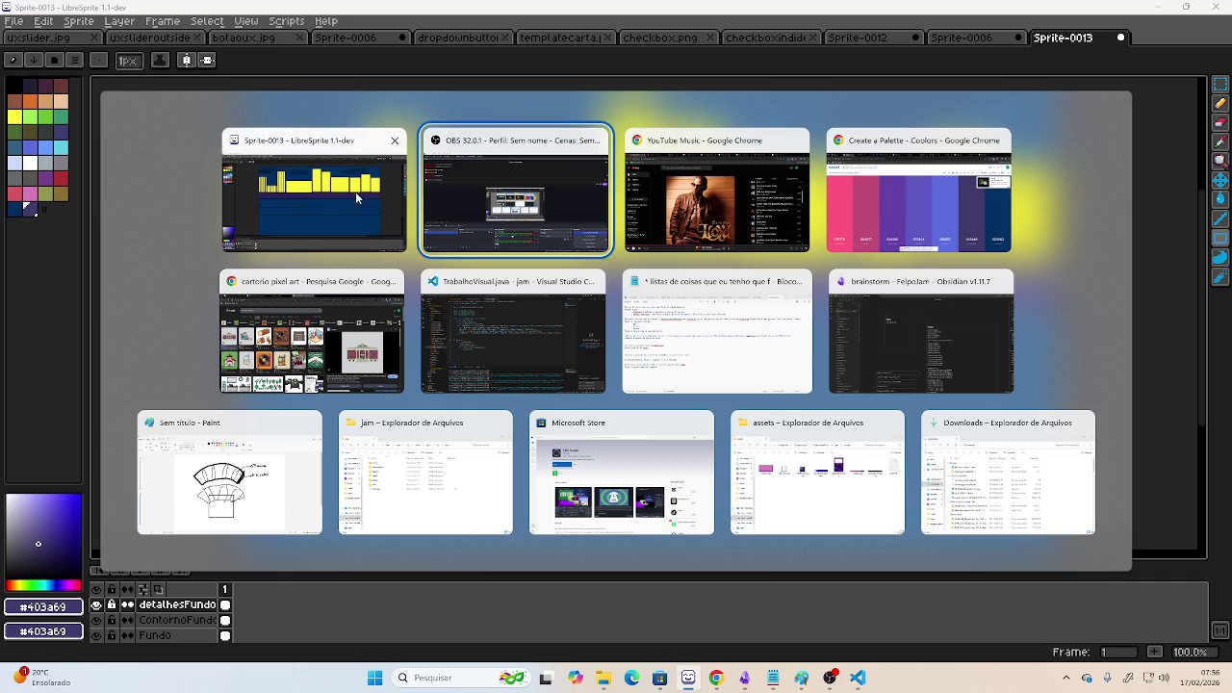
pyautogui.hotkey('alt', 'Tab')
pyautogui.press('Tab')
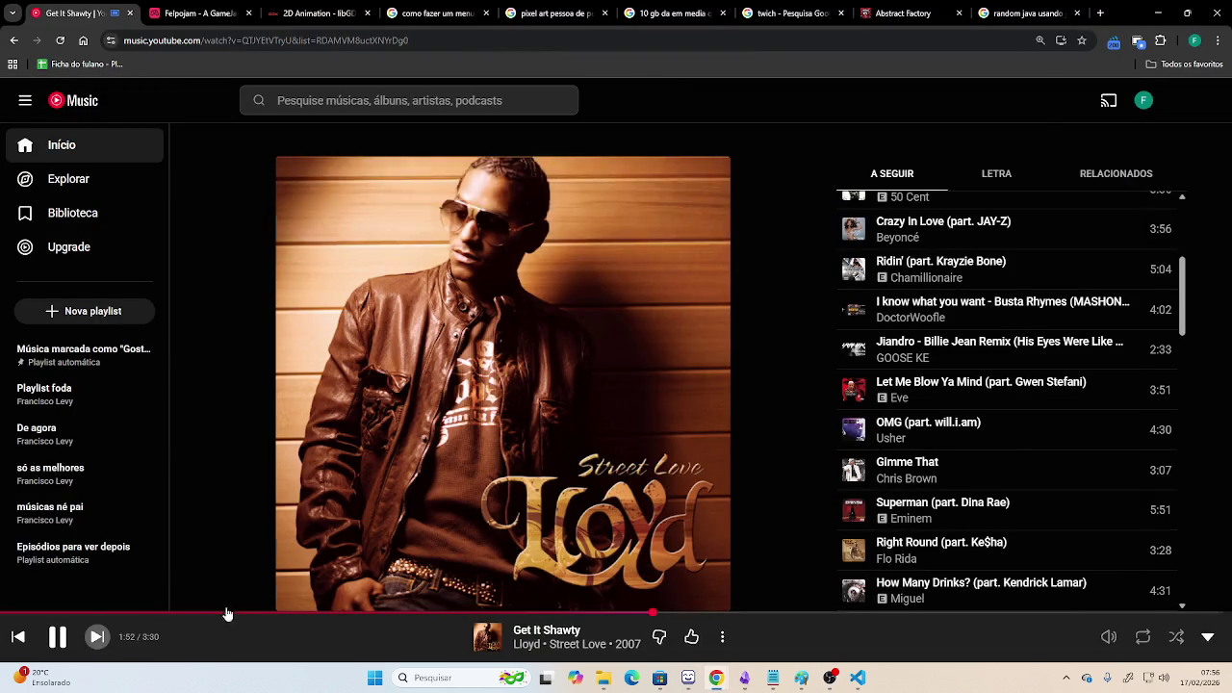
pyautogui.press('j')
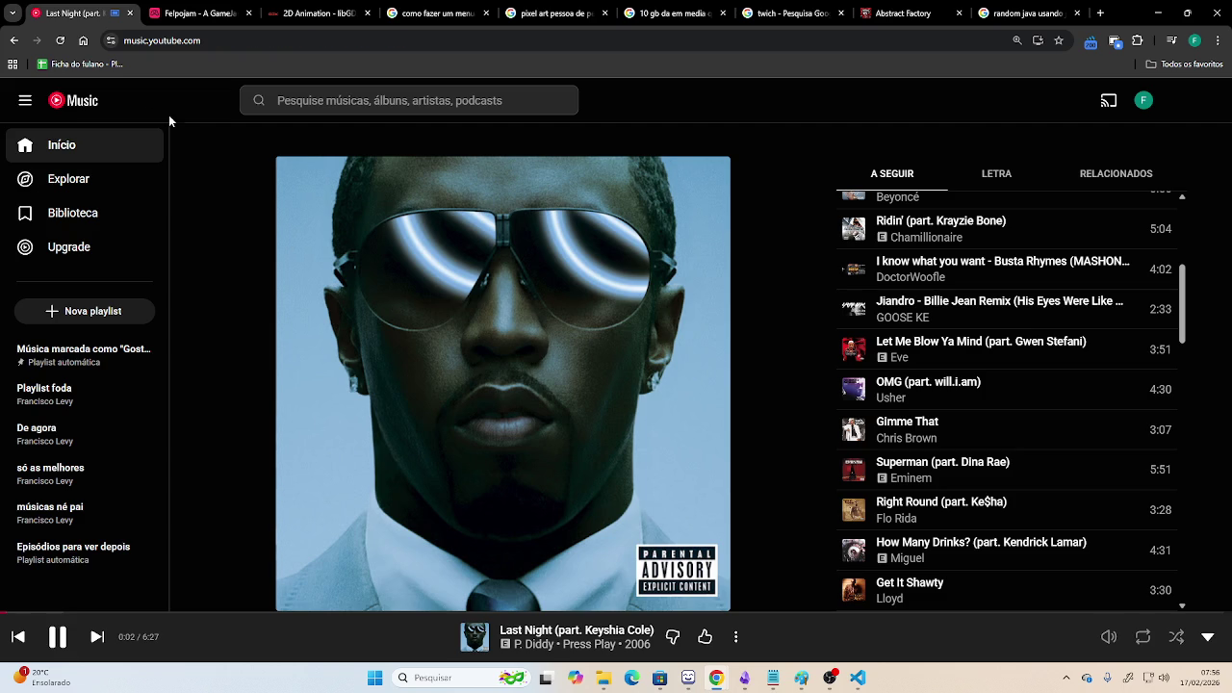
# - Play Thousand Foot Krutch's 'We Are' from the Início page and return to LibreSprite
pyautogui.click(75, 100)
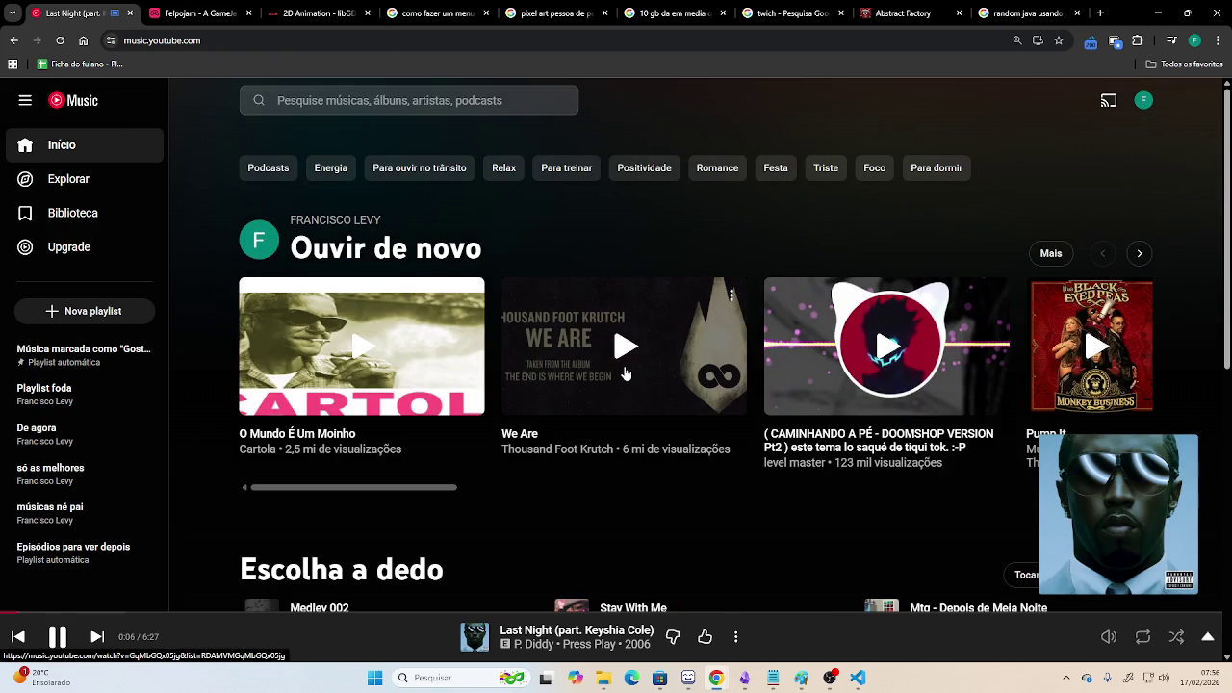
pyautogui.click(623, 371)
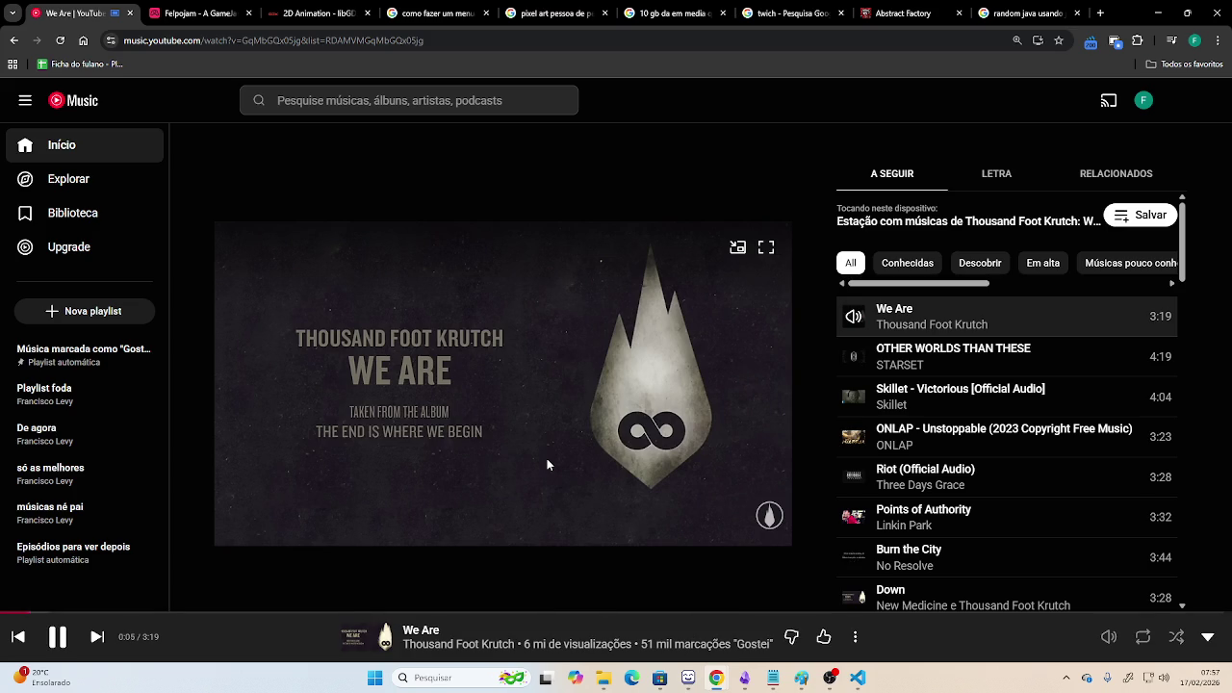
pyautogui.hotkey('alt', 'Tab')
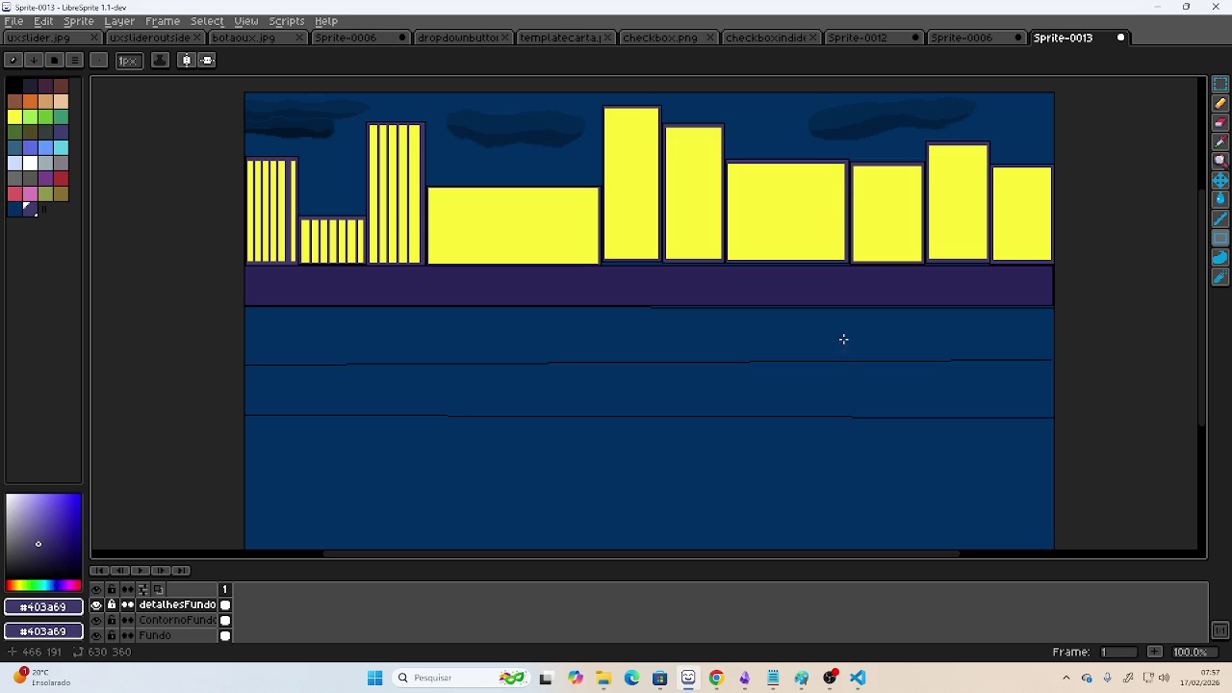
# - Add a new layer named predioPrincipal
pyautogui.click(120, 21)
pyautogui.click(151, 72)
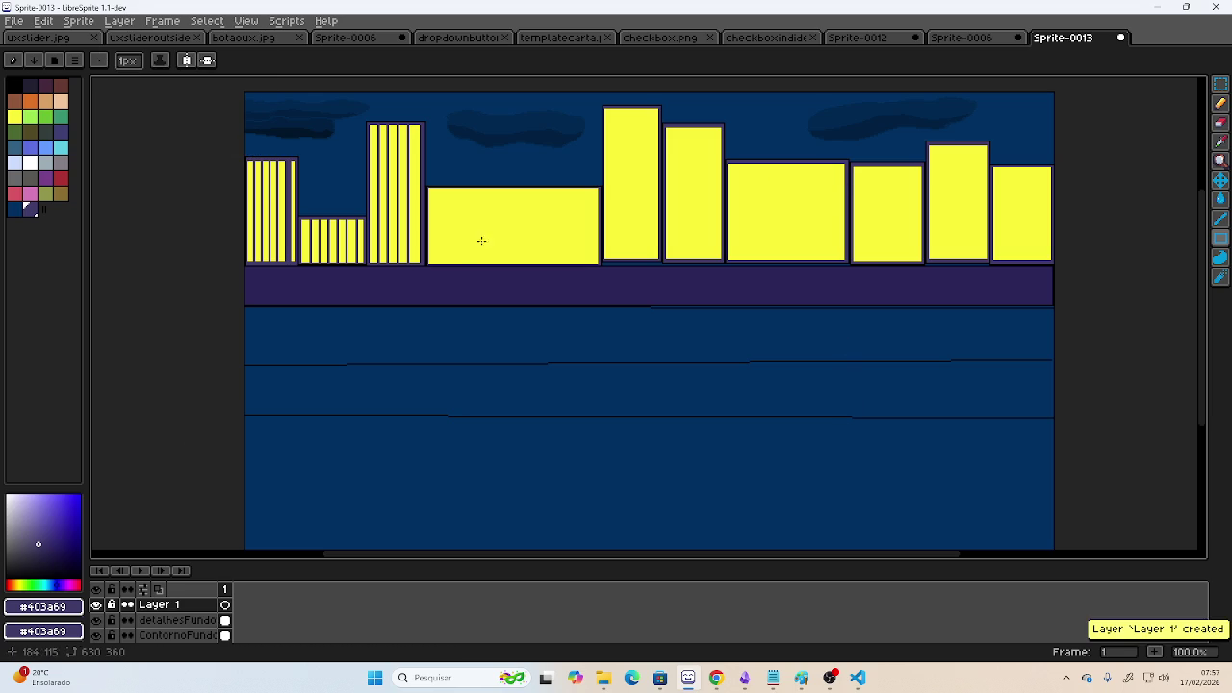
pyautogui.doubleClick(170, 603)
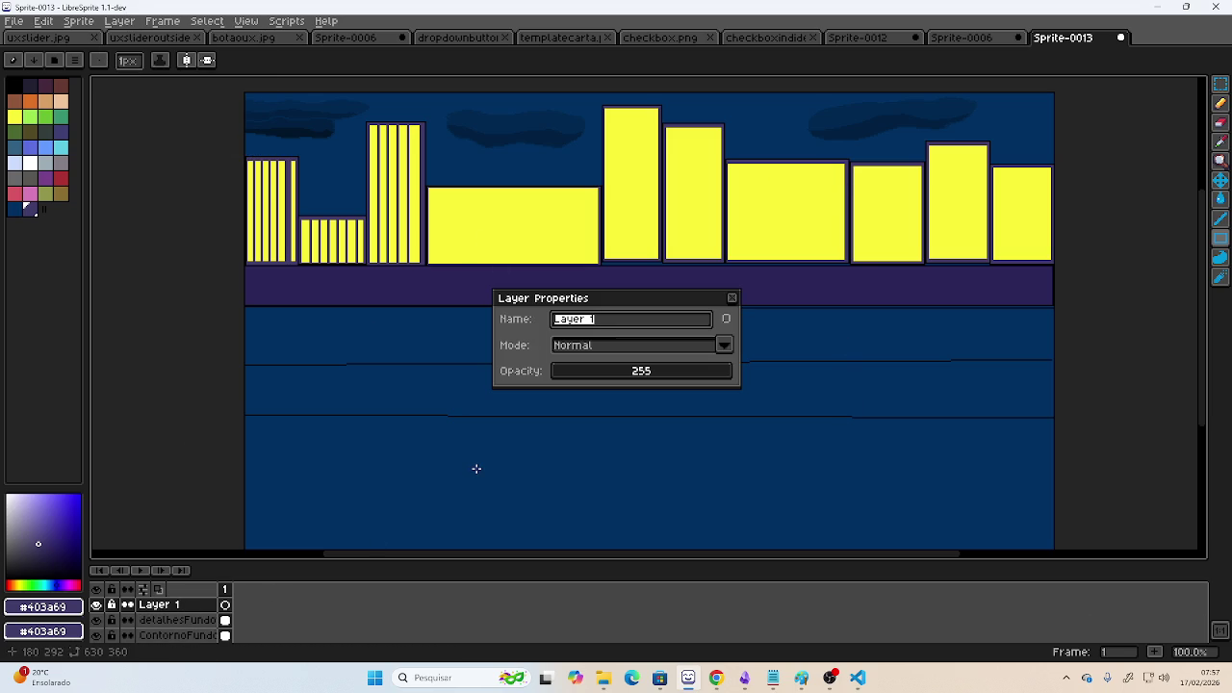
pyautogui.write('predioPrincipal')
pyautogui.press('Return')
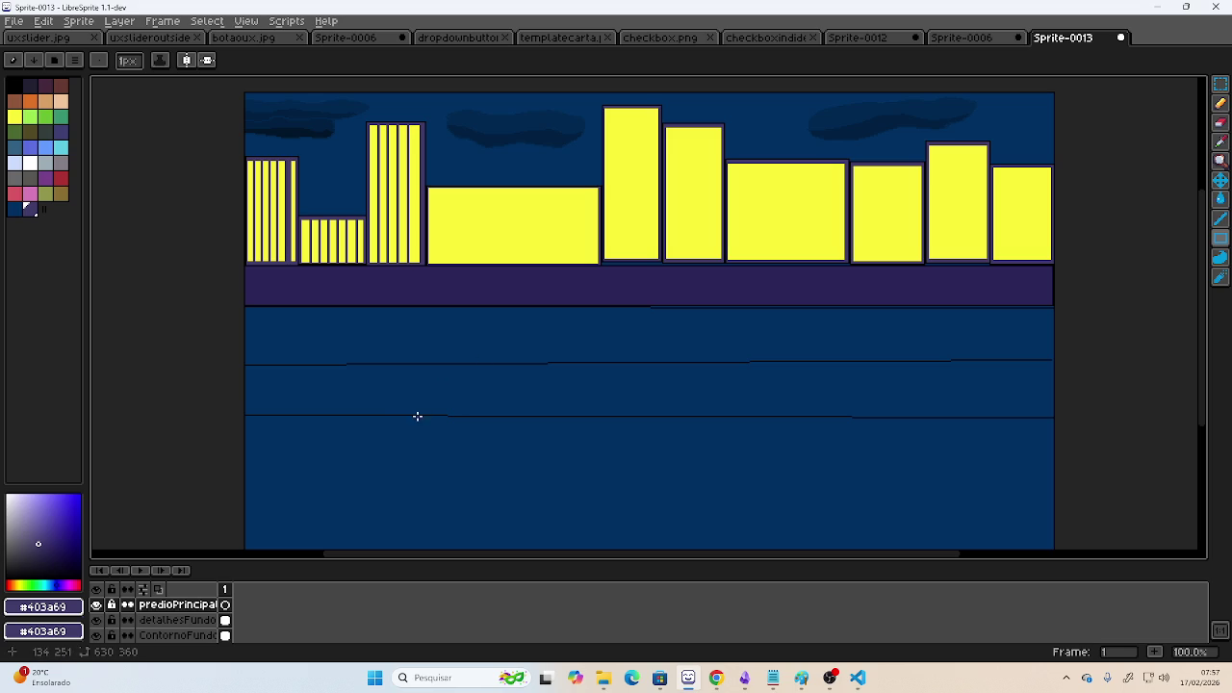
# - Outline a black rectangle over the middle buildings, undoing a first stray attempt
pyautogui.moveTo(424, 415); pyautogui.dragTo(468, 178)
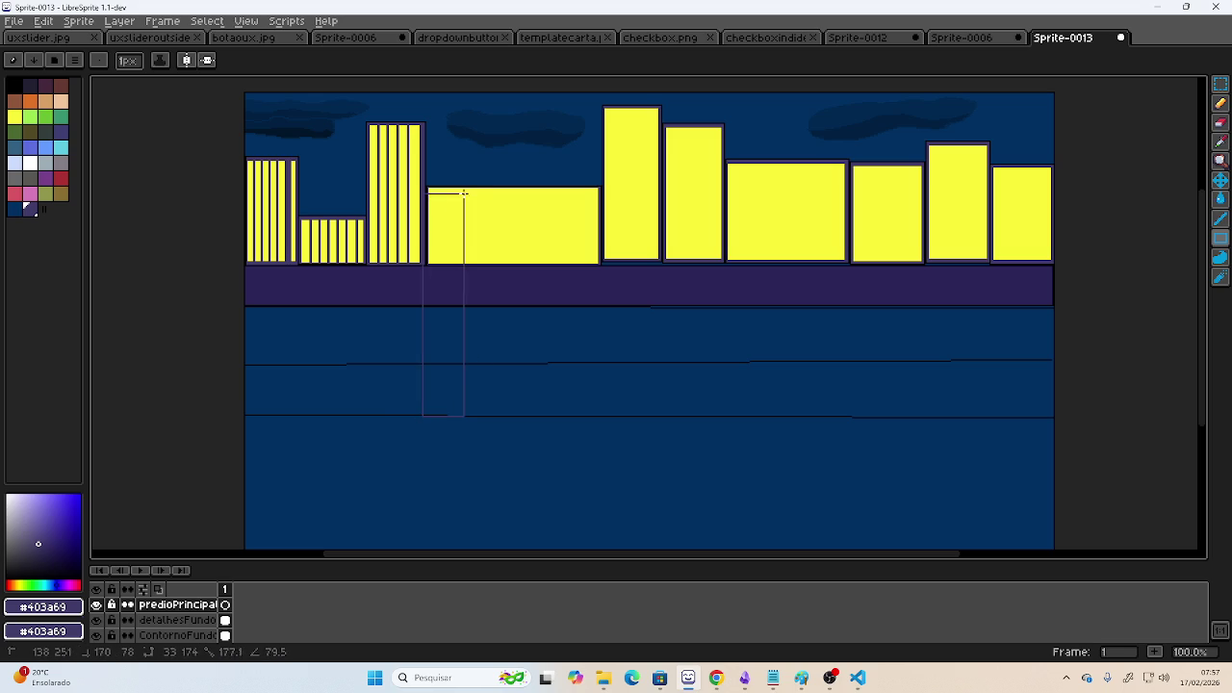
pyautogui.moveTo(468, 179)
pyautogui.mouseDown()
pyautogui.moveTo(695, 182)
pyautogui.moveTo(922, 158)
pyautogui.mouseUp()
pyautogui.hotkey('ctrl', 'z')
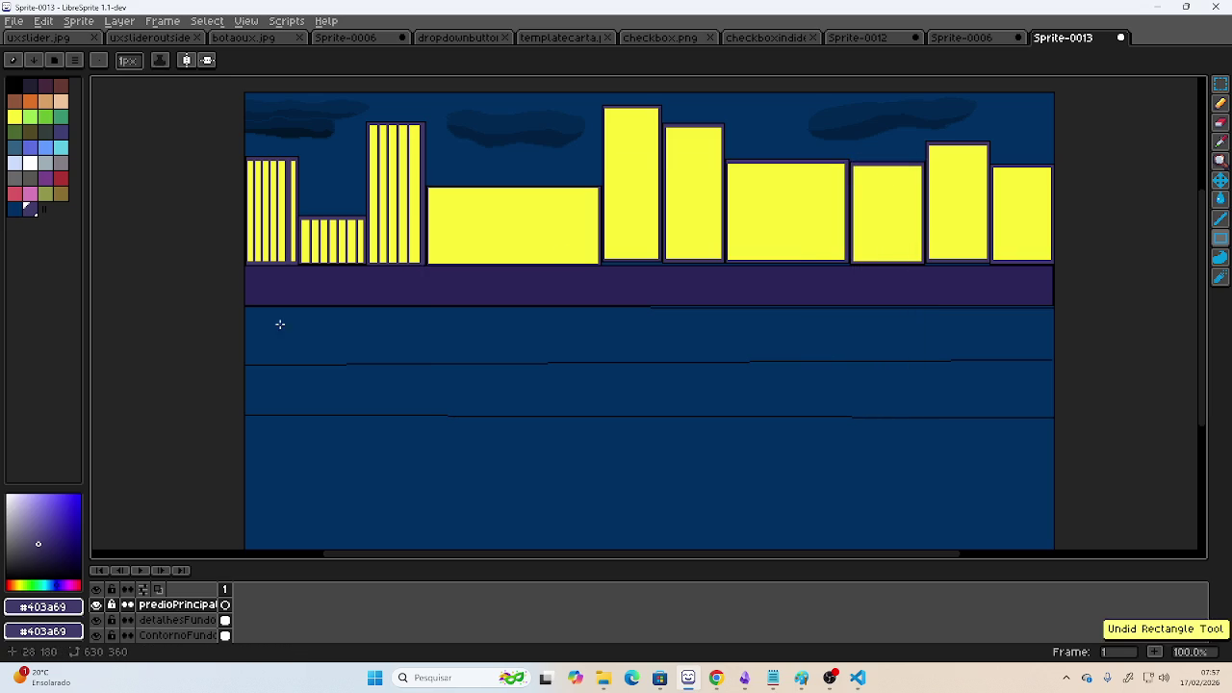
pyautogui.click(14, 84)
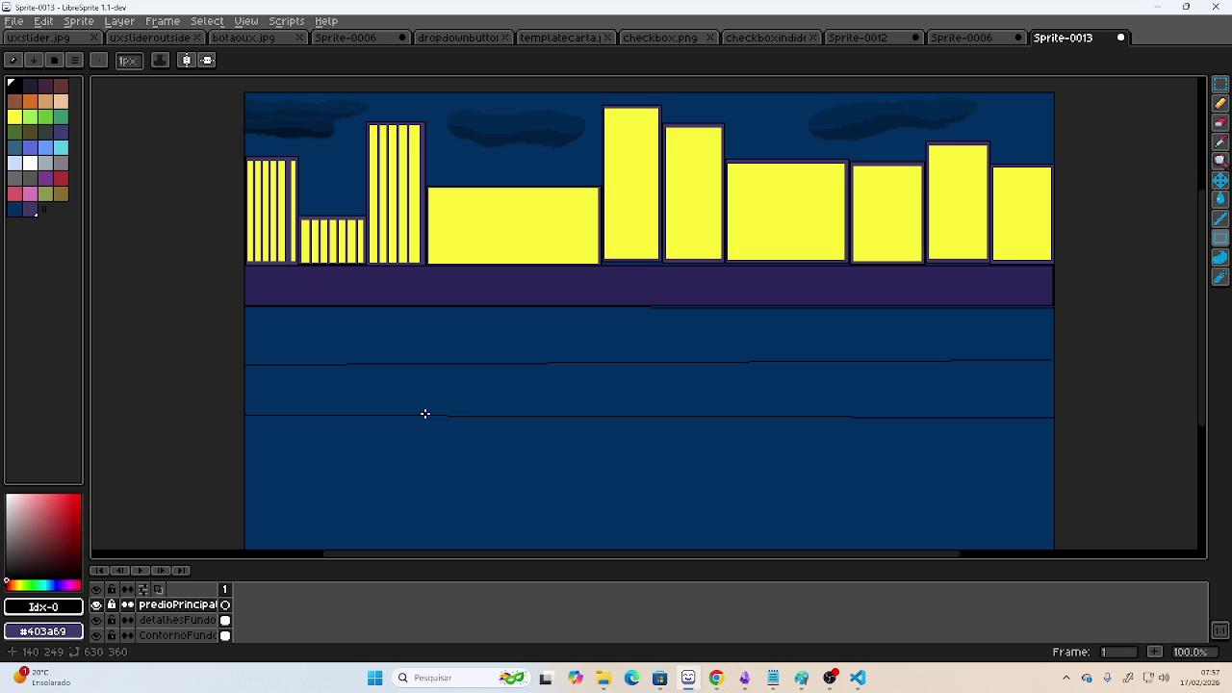
pyautogui.moveTo(426, 415)
pyautogui.mouseDown()
pyautogui.moveTo(482, 121)
pyautogui.moveTo(851, 128)
pyautogui.mouseUp()
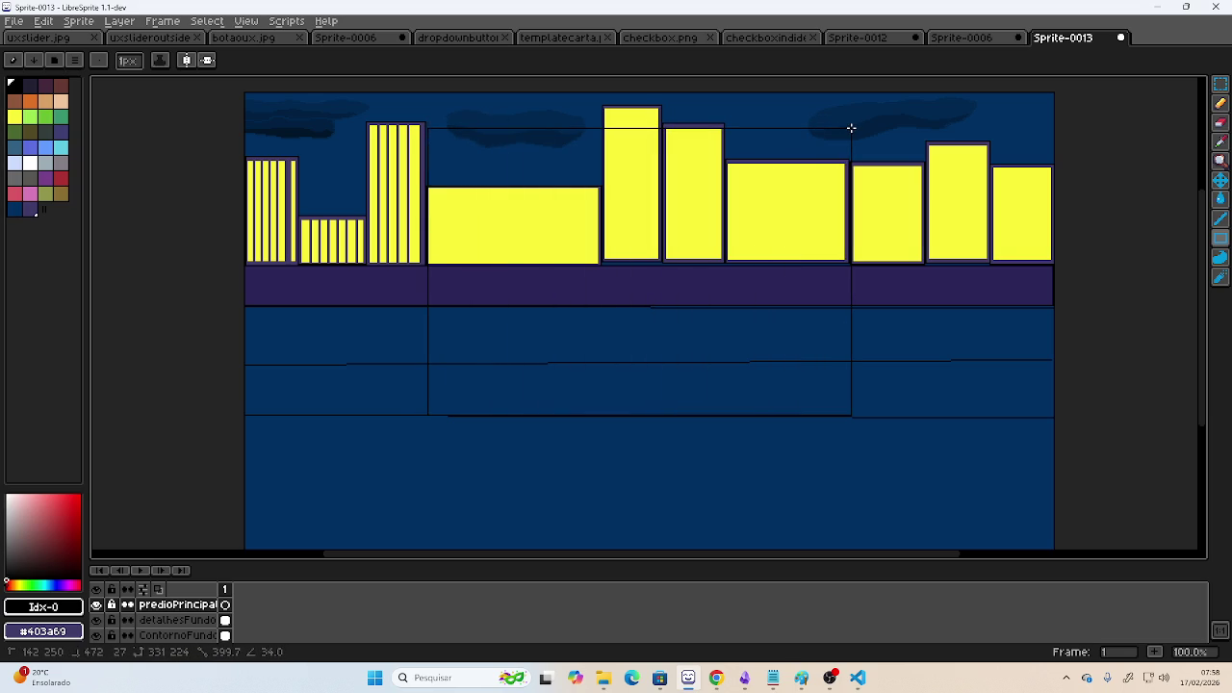
pyautogui.moveTo(851, 128); pyautogui.dragTo(852, 128)
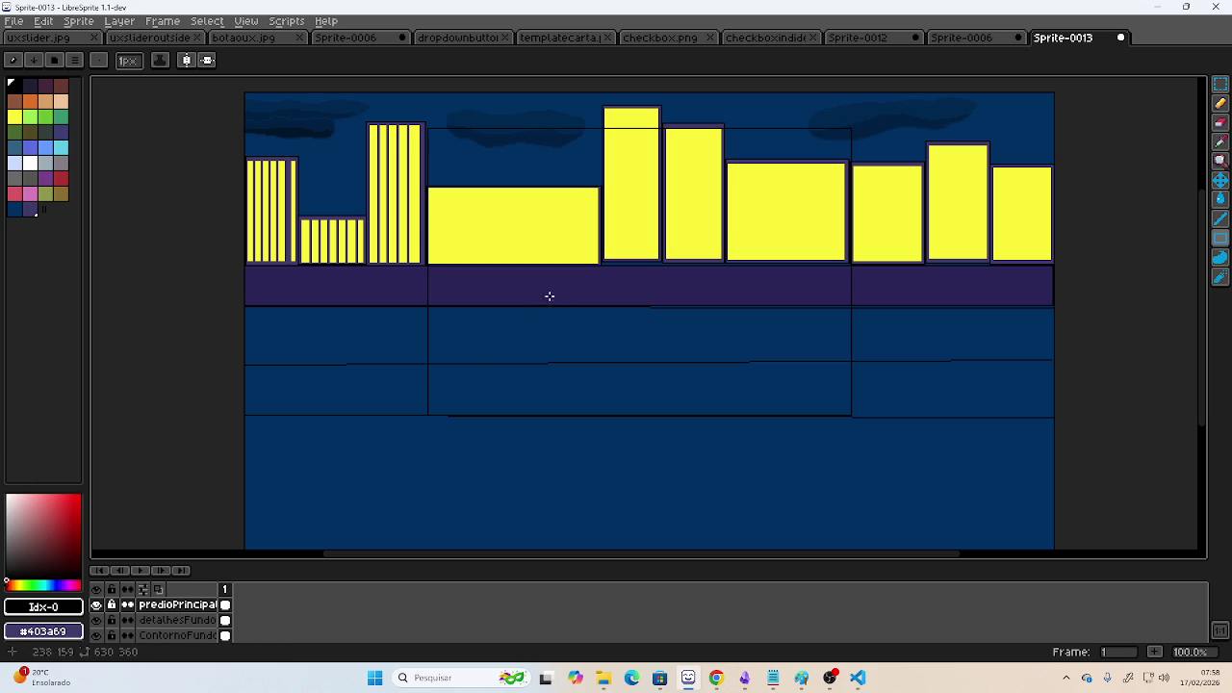
# - Fill the central rectangle solid black and select the detalhesFundo layer
pyautogui.click(1219, 203)
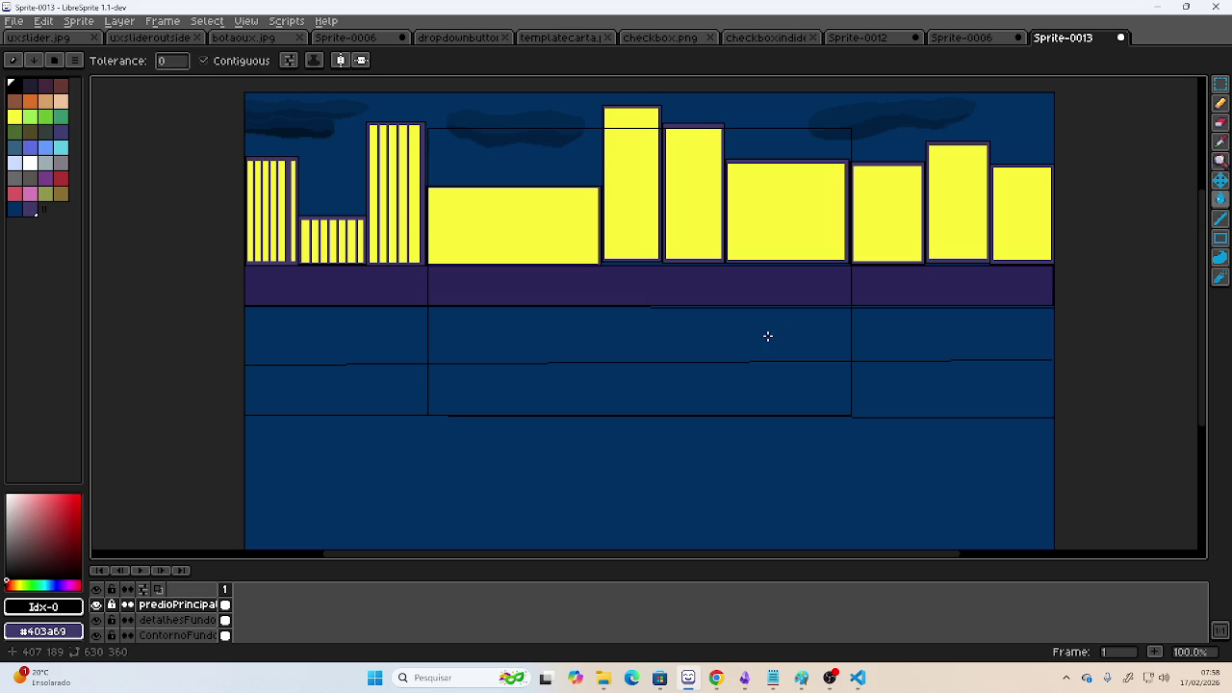
pyautogui.click(768, 336)
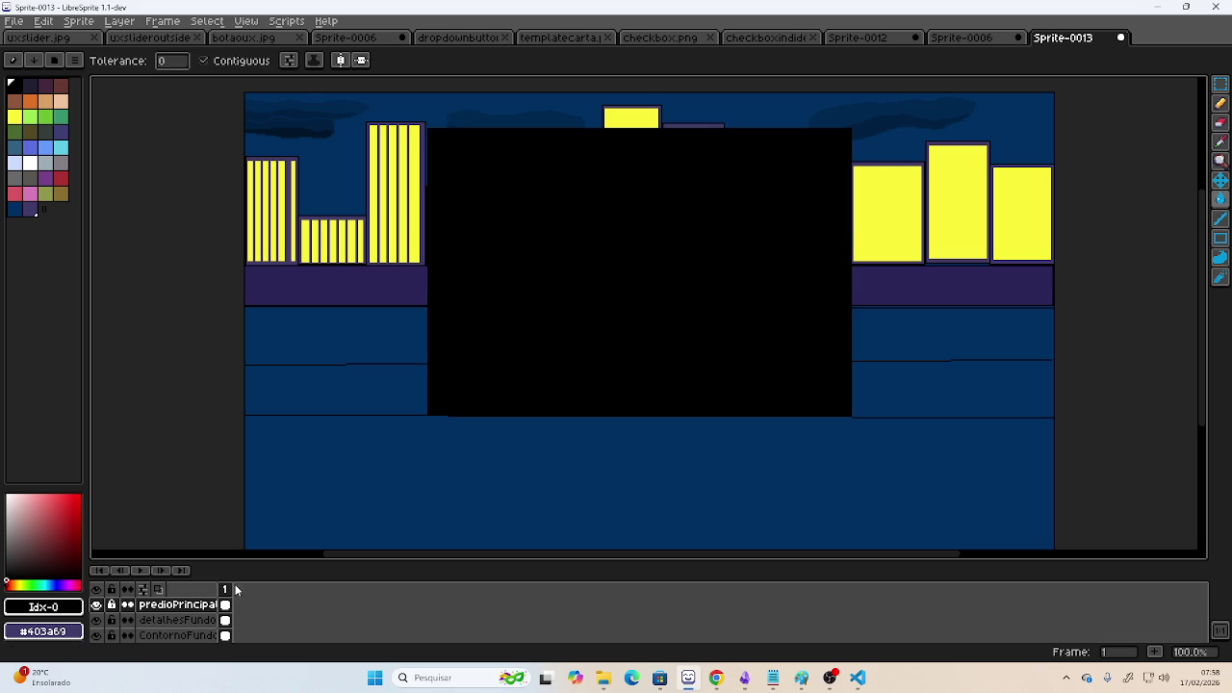
pyautogui.click(175, 620)
pyautogui.scroll(1, 931, 231)
pyautogui.scroll(-1, 963, 192)
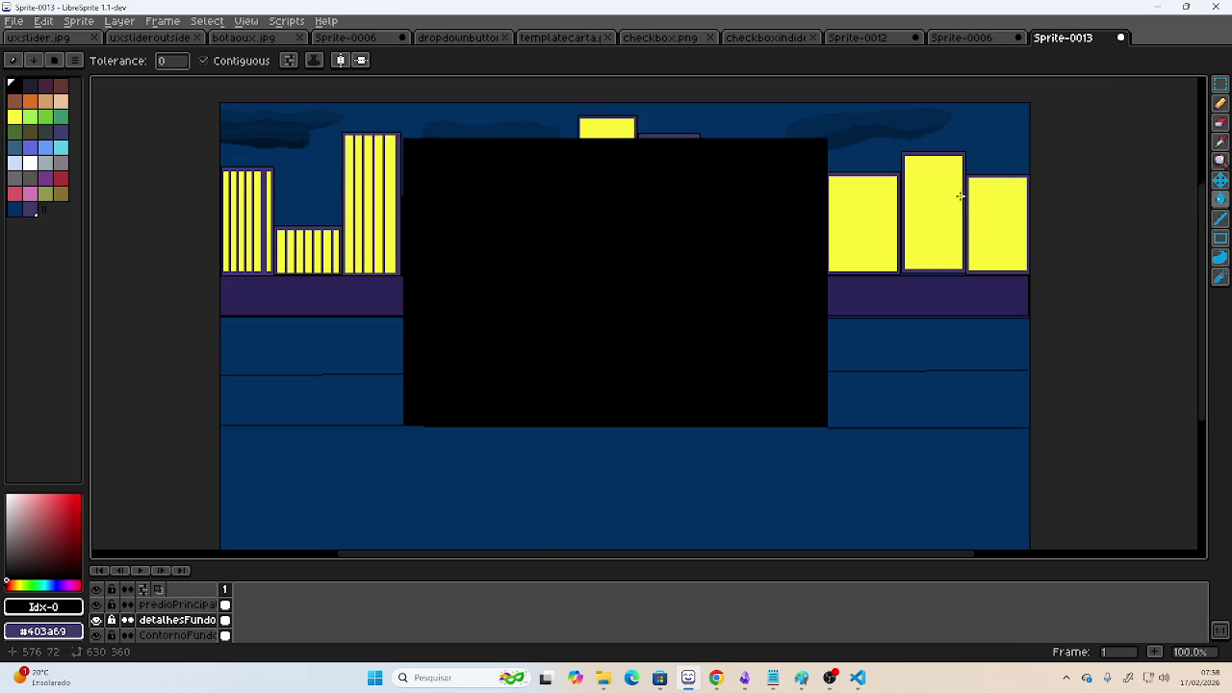
pyautogui.scroll(1, 599, 106)
pyautogui.scroll(1, 616, 129)
pyautogui.scroll(1, 616, 129)
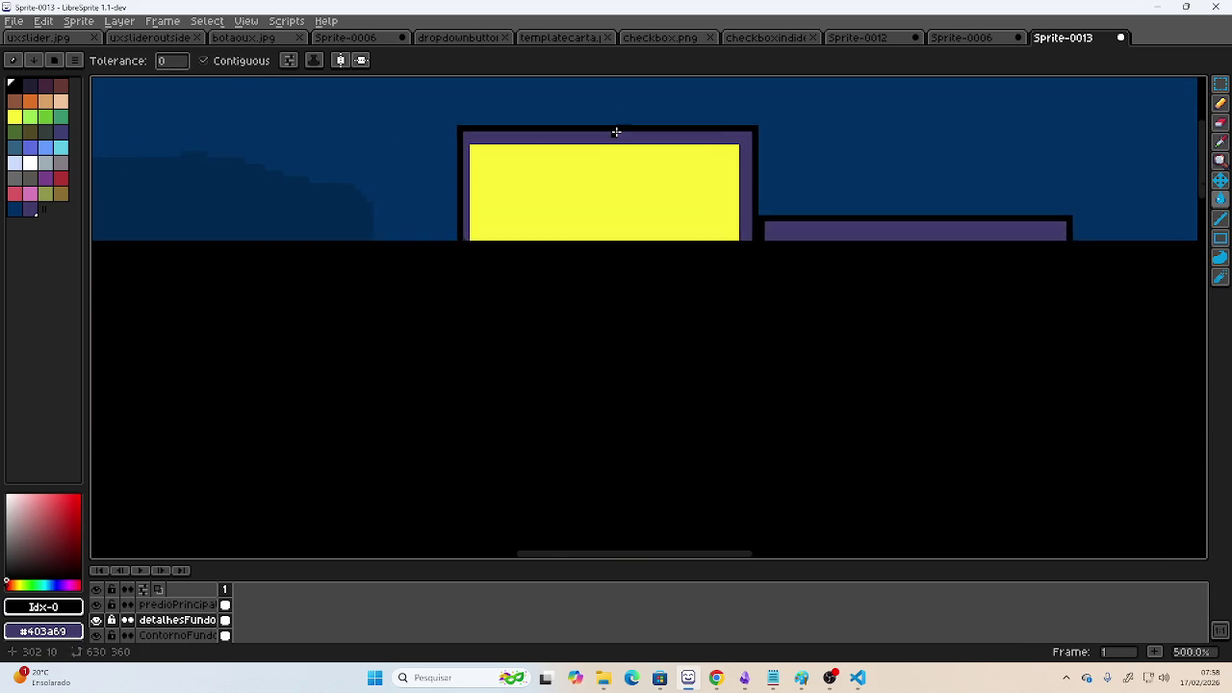
pyautogui.scroll(-1, 722, 216)
pyautogui.scroll(1, 580, 220)
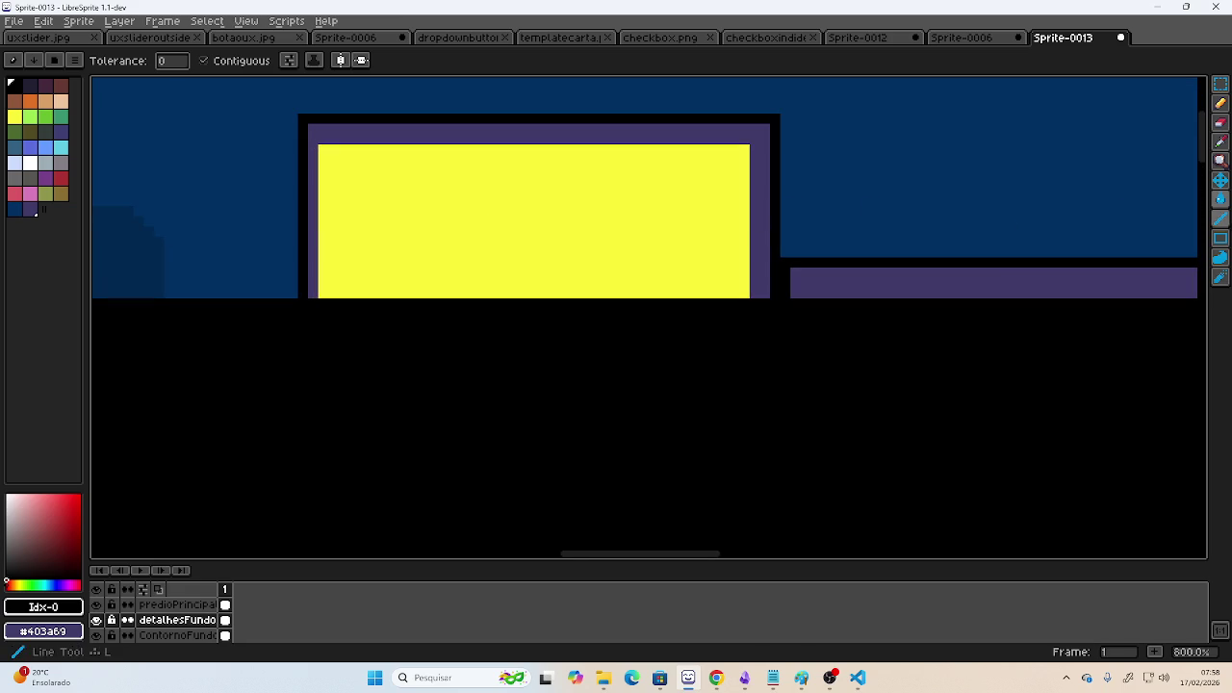
# - Sample the canvas purple and draw vertical bars splitting the yellow window into six panels
pyautogui.press('i')
pyautogui.click(767, 130)
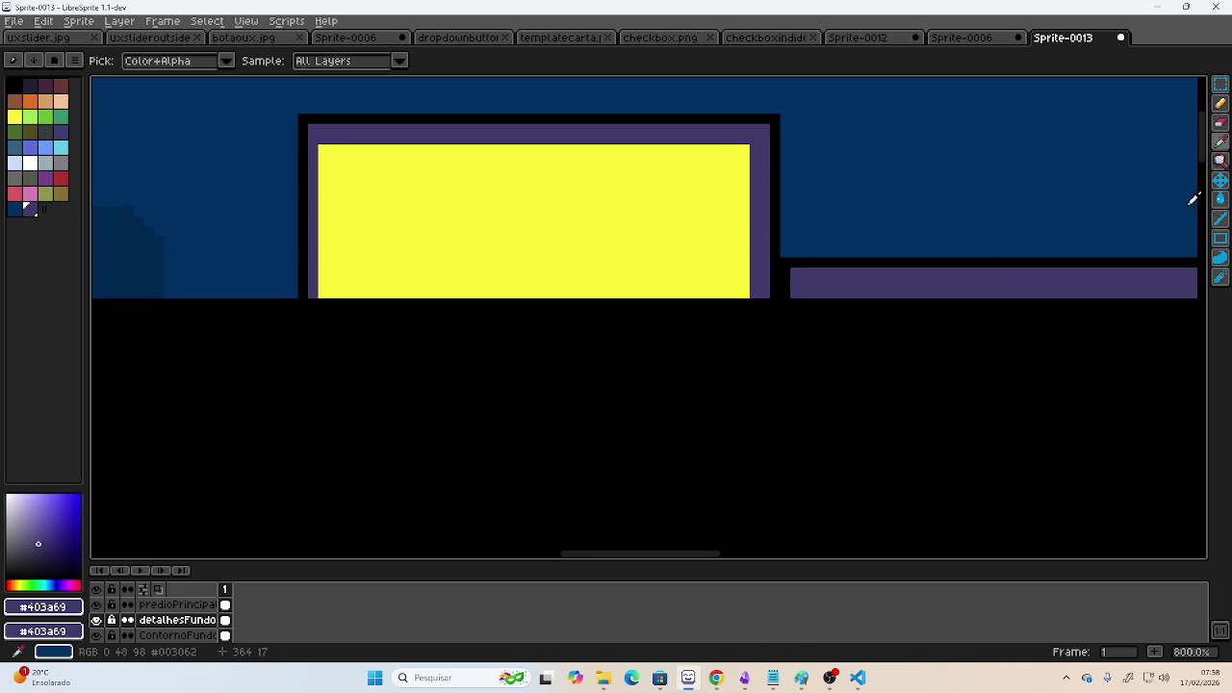
pyautogui.click(1220, 239)
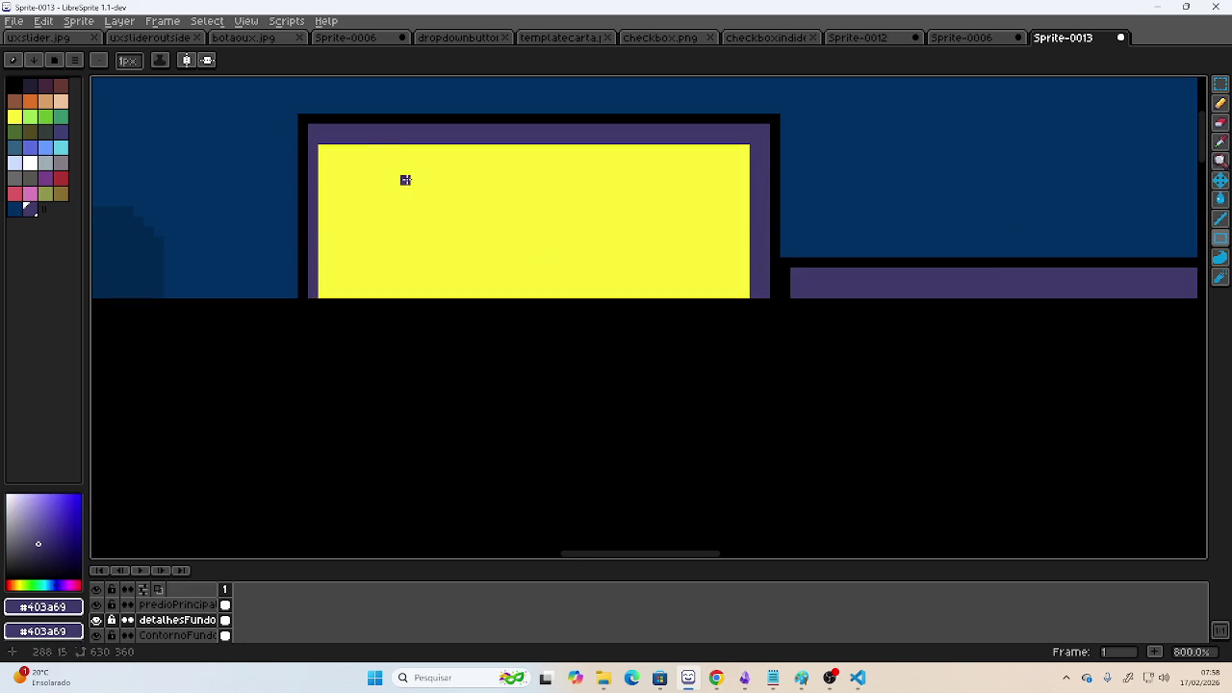
pyautogui.moveTo(373, 148); pyautogui.dragTo(386, 295)
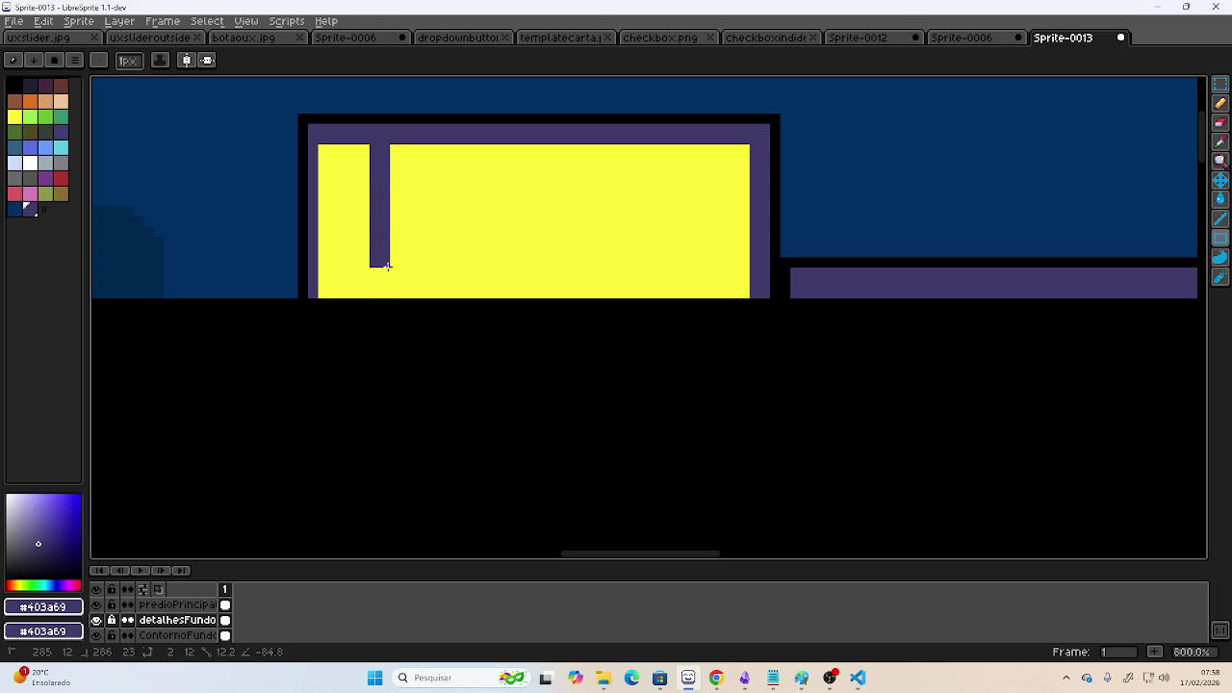
pyautogui.moveTo(453, 146); pyautogui.dragTo(462, 297)
pyautogui.moveTo(549, 149); pyautogui.dragTo(554, 296)
pyautogui.moveTo(640, 151); pyautogui.dragTo(643, 294)
pyautogui.moveTo(713, 150); pyautogui.dragTo(712, 296)
pyautogui.moveTo(702, 152); pyautogui.dragTo(704, 290)
pyautogui.scroll(-2, 712, 260)
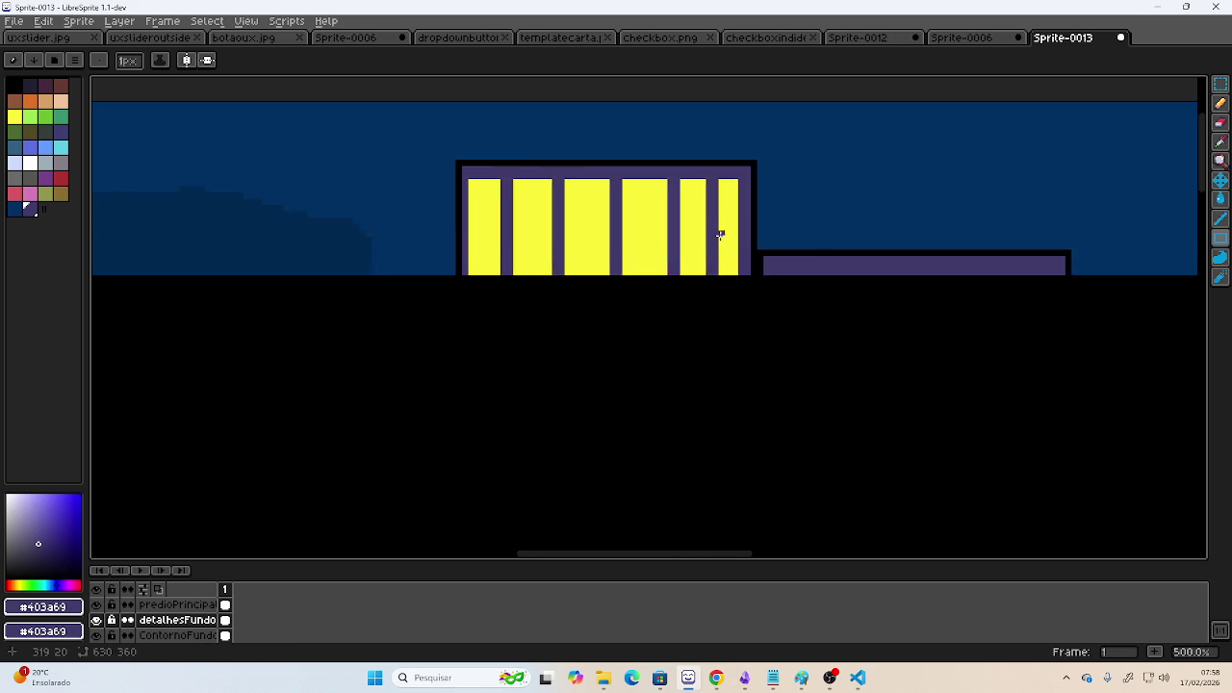
pyautogui.scroll(-4, 732, 236)
pyautogui.scroll(-1, 738, 237)
pyautogui.scroll(1, 751, 242)
pyautogui.scroll(1, 674, 243)
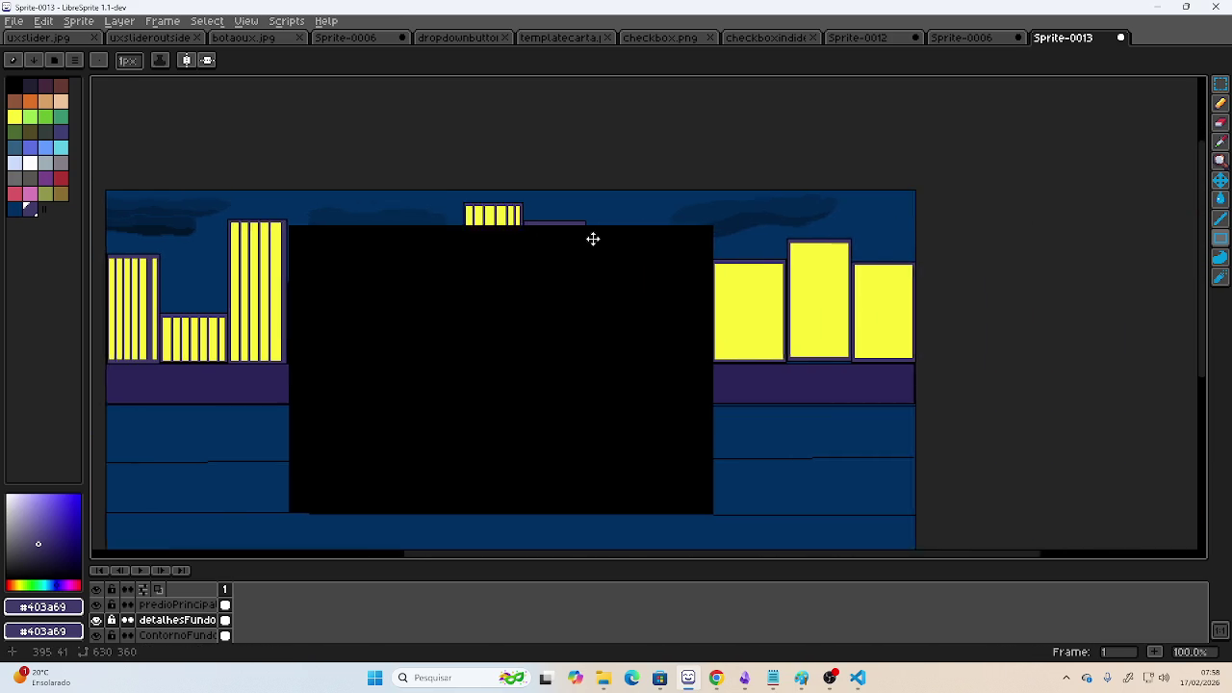
# - Draw two thin purple dividers down the left yellow building
pyautogui.scroll(1, 481, 212)
pyautogui.scroll(1, 583, 290)
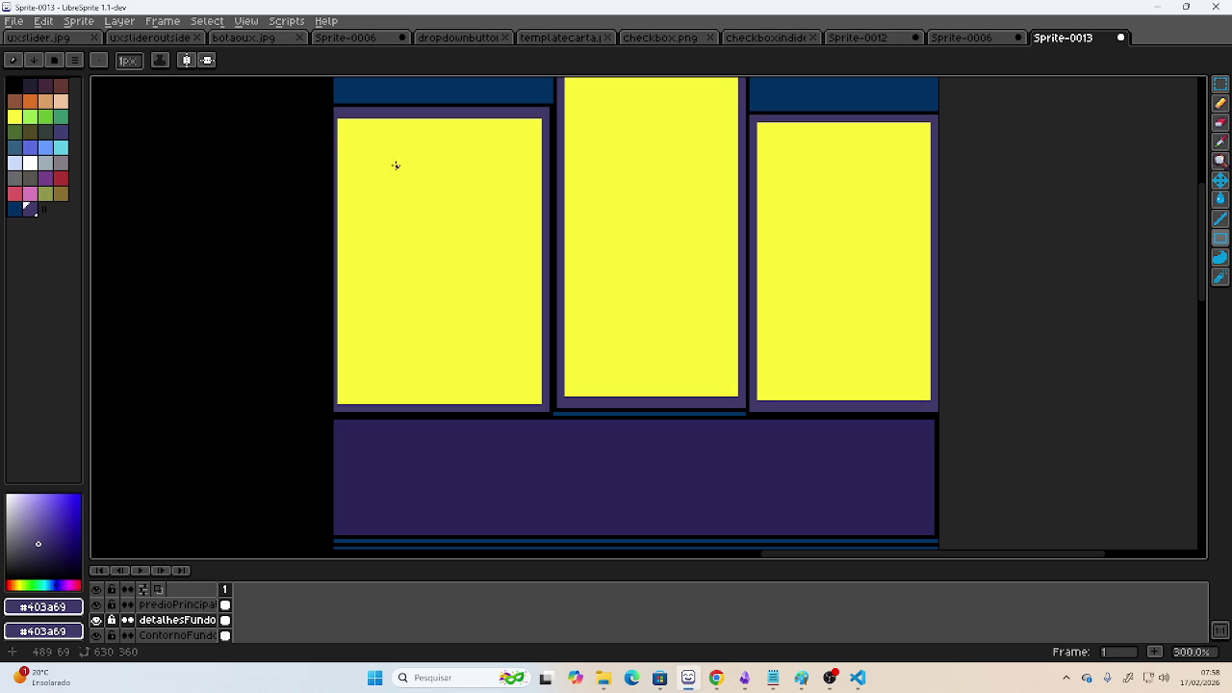
pyautogui.moveTo(358, 120); pyautogui.dragTo(361, 403)
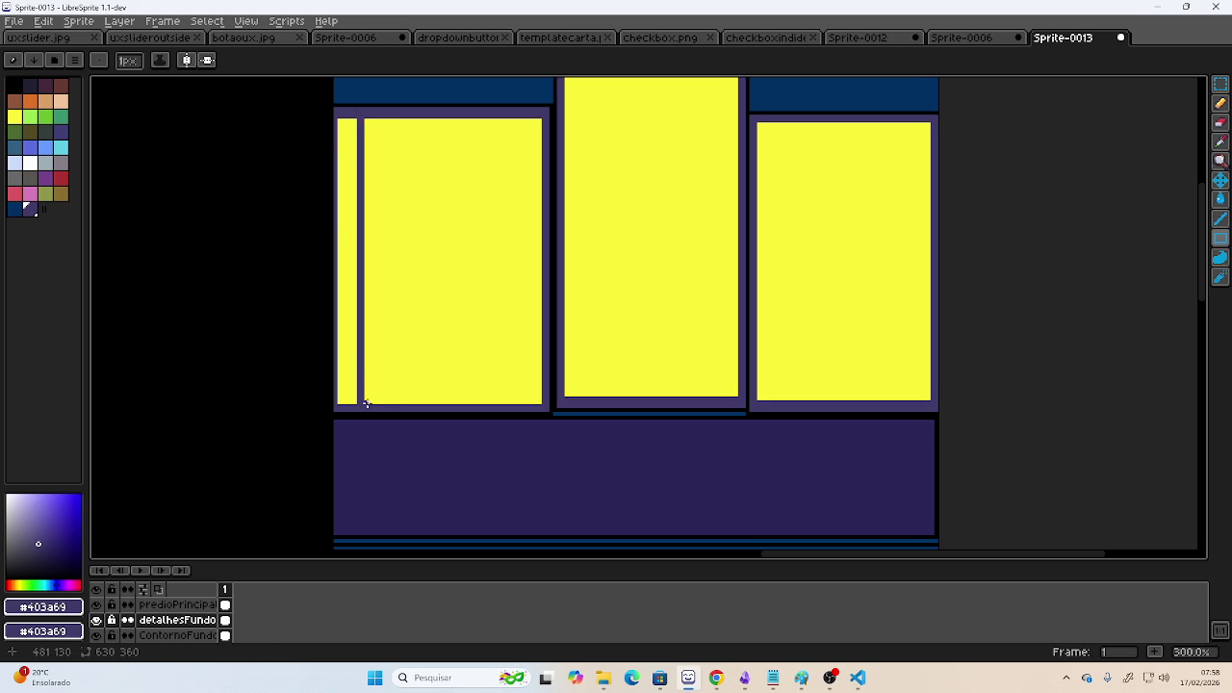
pyautogui.moveTo(384, 403)
pyautogui.mouseDown()
pyautogui.moveTo(396, 372)
pyautogui.moveTo(391, 118)
pyautogui.moveTo(424, 405)
pyautogui.moveTo(444, 329)
pyautogui.moveTo(448, 118)
pyautogui.moveTo(475, 401)
pyautogui.moveTo(511, 117)
pyautogui.mouseUp()
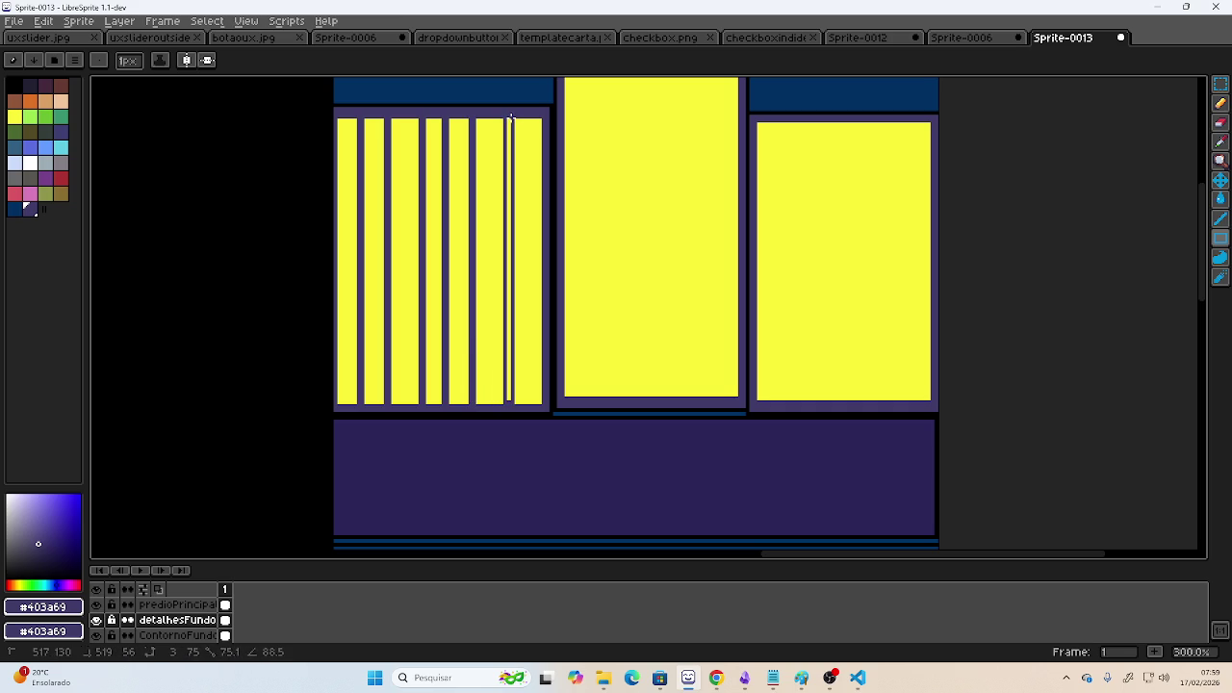
# - Zoom in on the right-side building and split its yellow panel with five dark divider bars
pyautogui.scroll(-1, 612, 240)
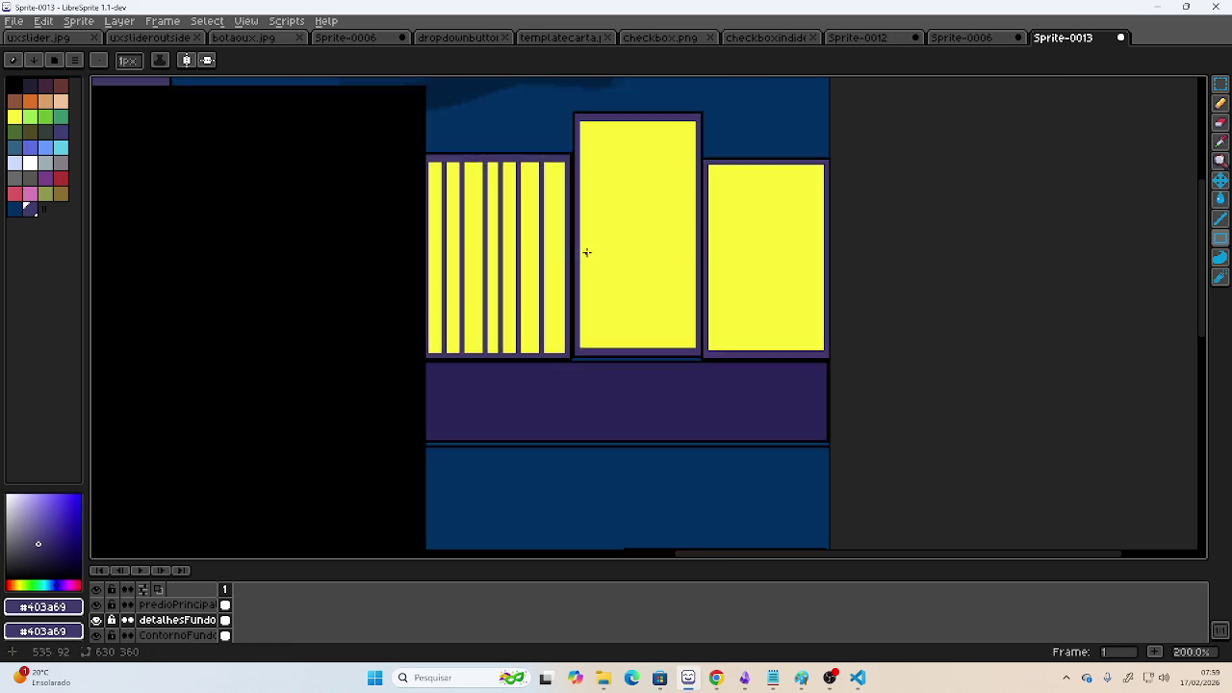
pyautogui.scroll(-4, 584, 251)
pyautogui.moveTo(498, 273); pyautogui.dragTo(603, 267)
pyautogui.scroll(1, 605, 267)
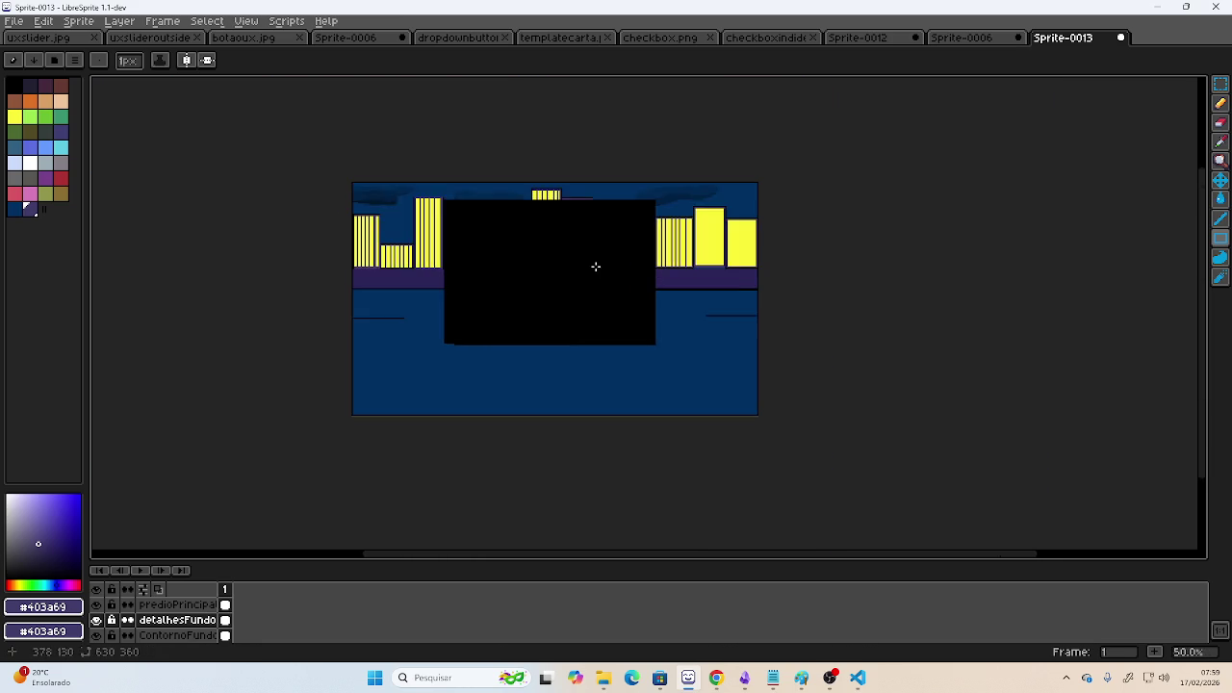
pyautogui.scroll(1, 595, 266)
pyautogui.moveTo(733, 237); pyautogui.dragTo(530, 290)
pyautogui.scroll(1, 549, 270)
pyautogui.scroll(1, 565, 248)
pyautogui.moveTo(522, 228); pyautogui.dragTo(495, 268)
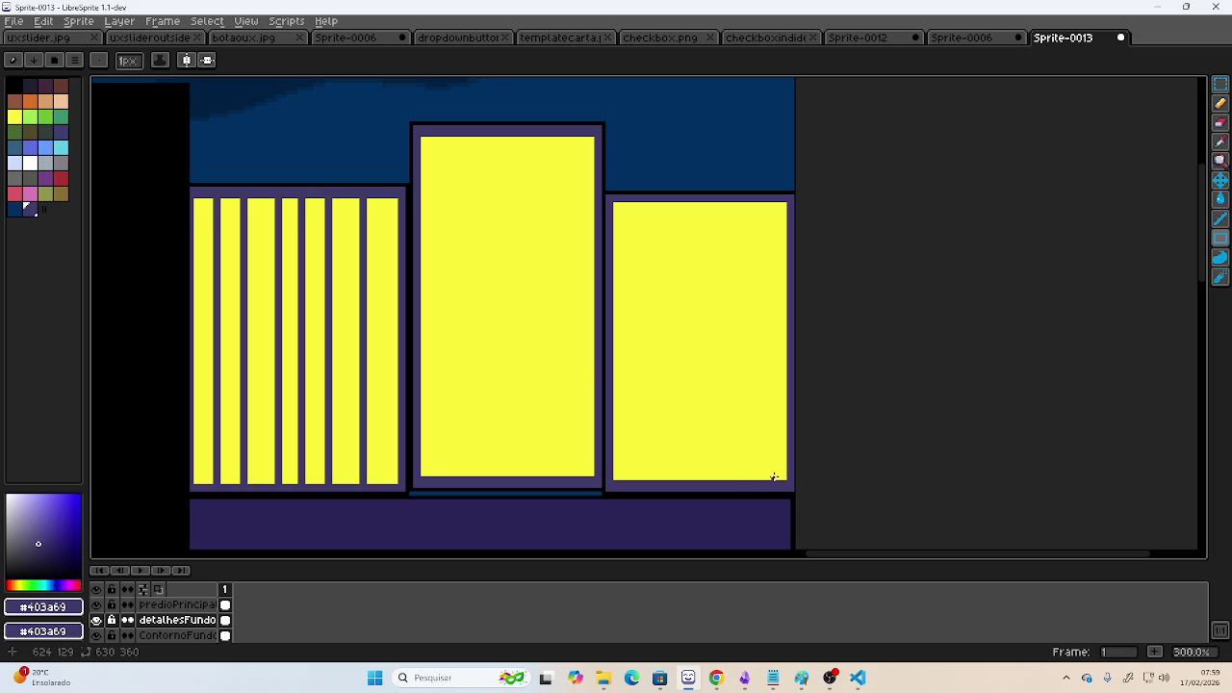
pyautogui.moveTo(774, 478)
pyautogui.mouseDown()
pyautogui.moveTo(753, 246)
pyautogui.moveTo(770, 204)
pyautogui.mouseUp()
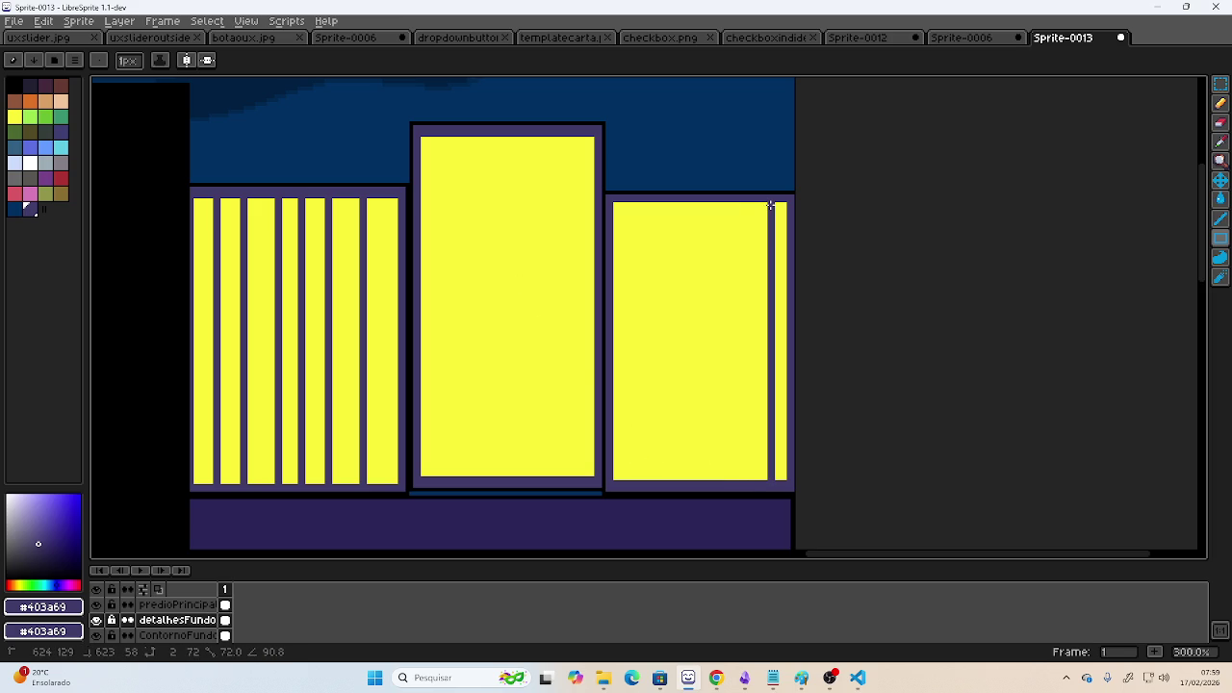
pyautogui.moveTo(743, 480); pyautogui.dragTo(742, 204)
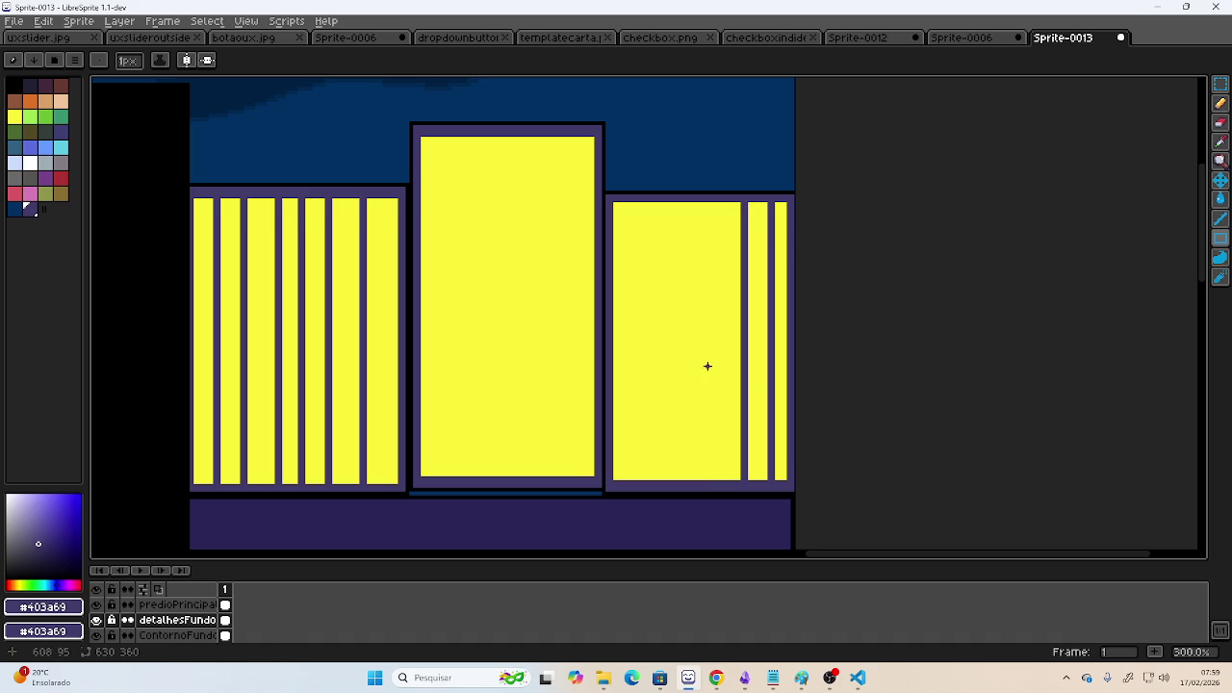
pyautogui.moveTo(712, 480)
pyautogui.mouseDown()
pyautogui.moveTo(694, 257)
pyautogui.moveTo(707, 201)
pyautogui.mouseUp()
pyautogui.moveTo(680, 479); pyautogui.dragTo(677, 204)
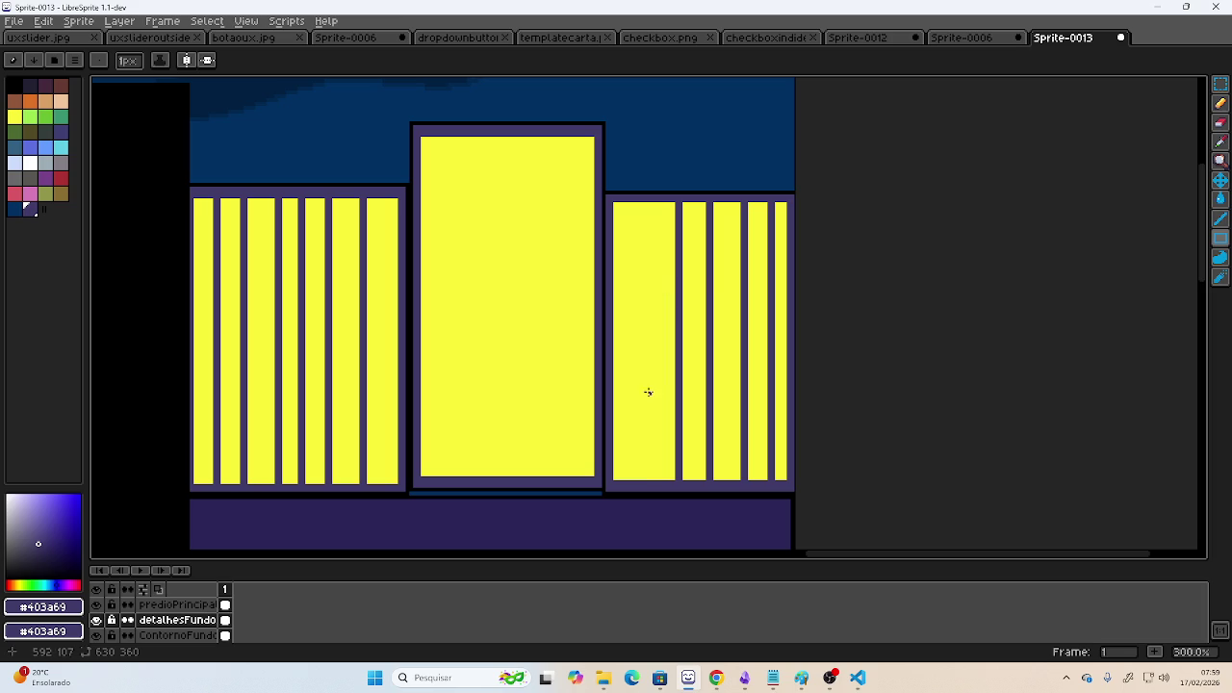
pyautogui.moveTo(646, 478); pyautogui.dragTo(643, 203)
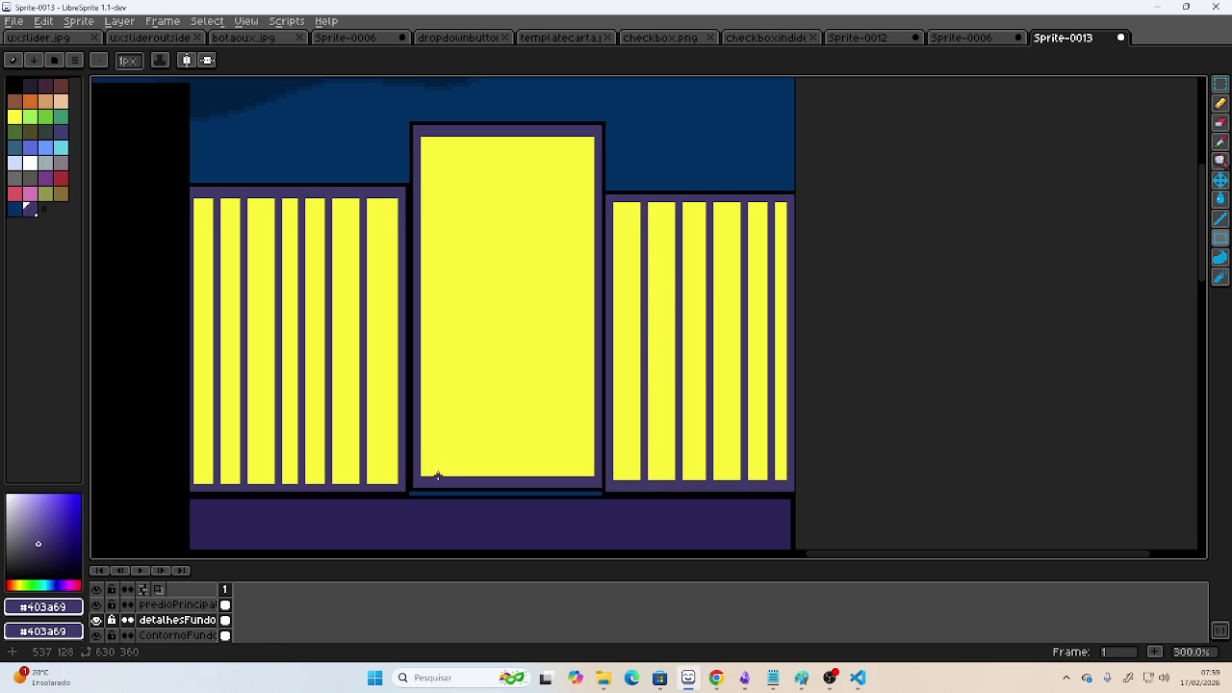
# - Add dividers to the central building's yellow panel, undoing one, then view the whole sprite
pyautogui.moveTo(443, 476)
pyautogui.mouseDown()
pyautogui.moveTo(447, 135)
pyautogui.moveTo(485, 476)
pyautogui.mouseUp()
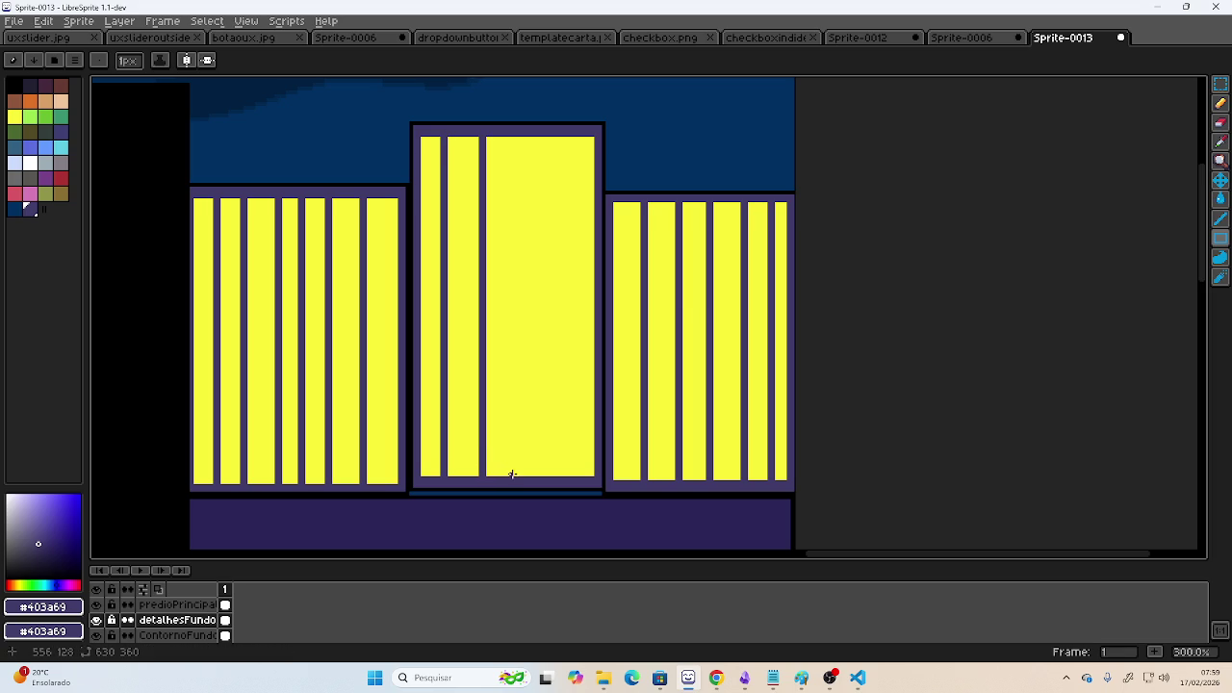
pyautogui.moveTo(510, 476); pyautogui.dragTo(518, 136)
pyautogui.hotkey('ctrl', 'z')
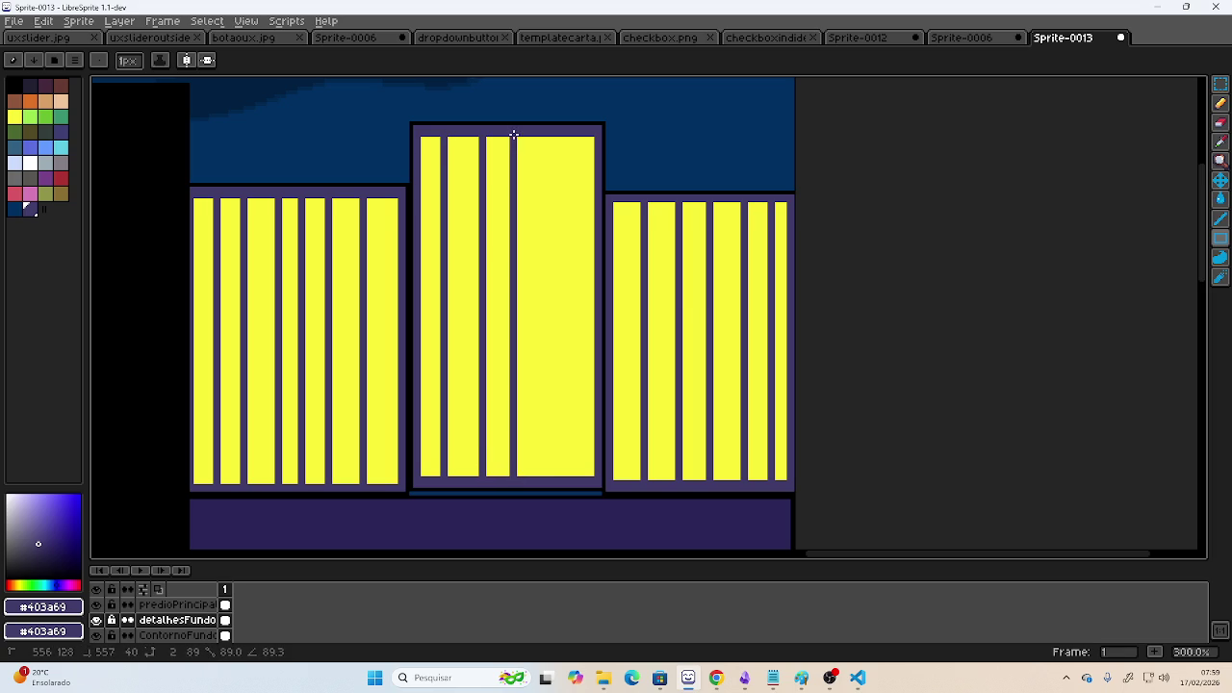
pyautogui.moveTo(550, 141); pyautogui.dragTo(554, 477)
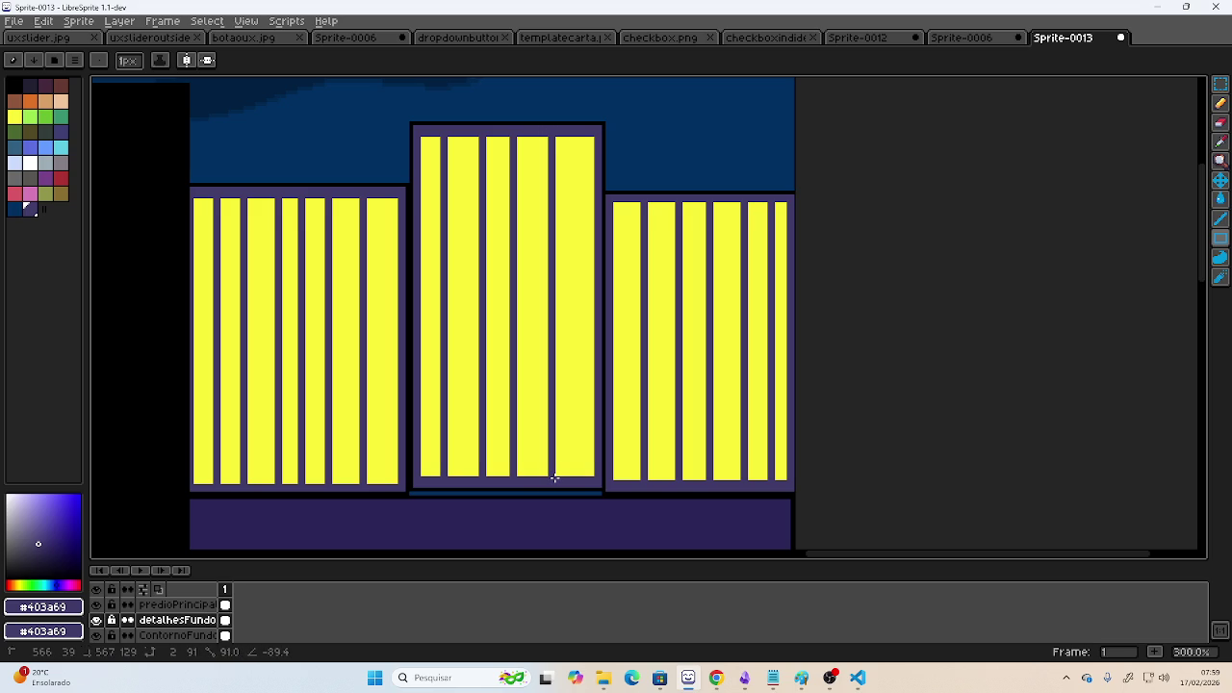
pyautogui.scroll(-3, 554, 478)
pyautogui.moveTo(453, 404)
pyautogui.mouseDown()
pyautogui.moveTo(565, 341)
pyautogui.moveTo(651, 253)
pyautogui.mouseUp()
pyautogui.scroll(1, 617, 272)
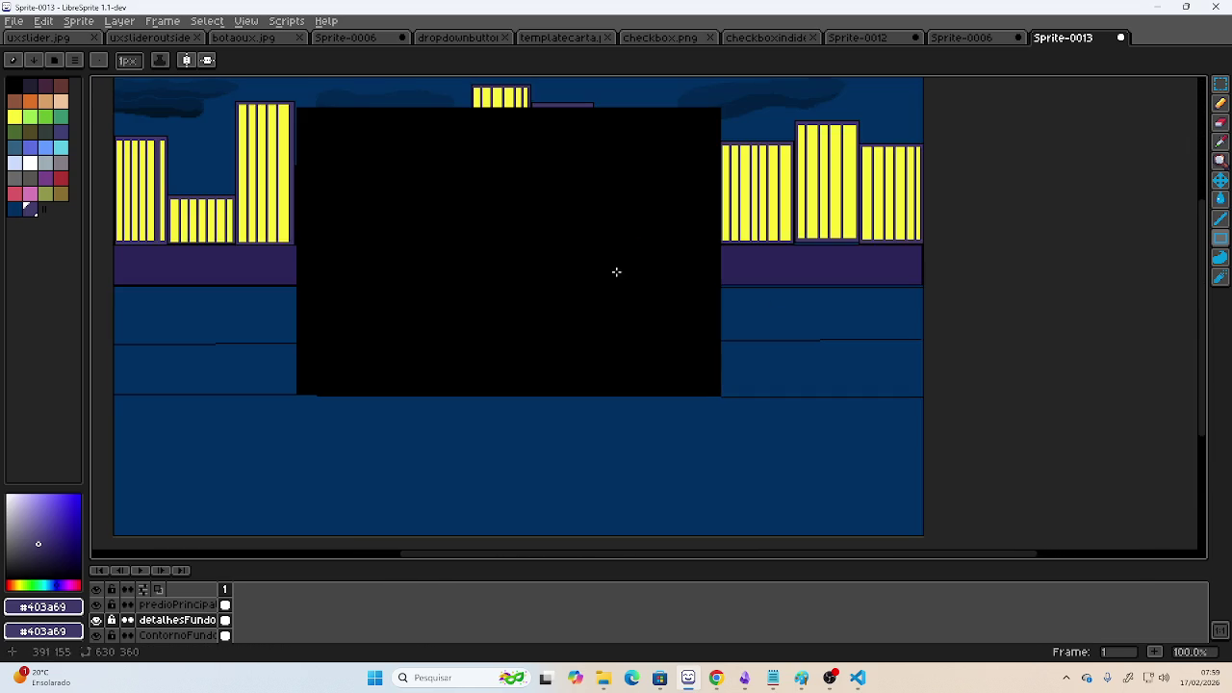
pyautogui.moveTo(504, 263); pyautogui.dragTo(569, 256)
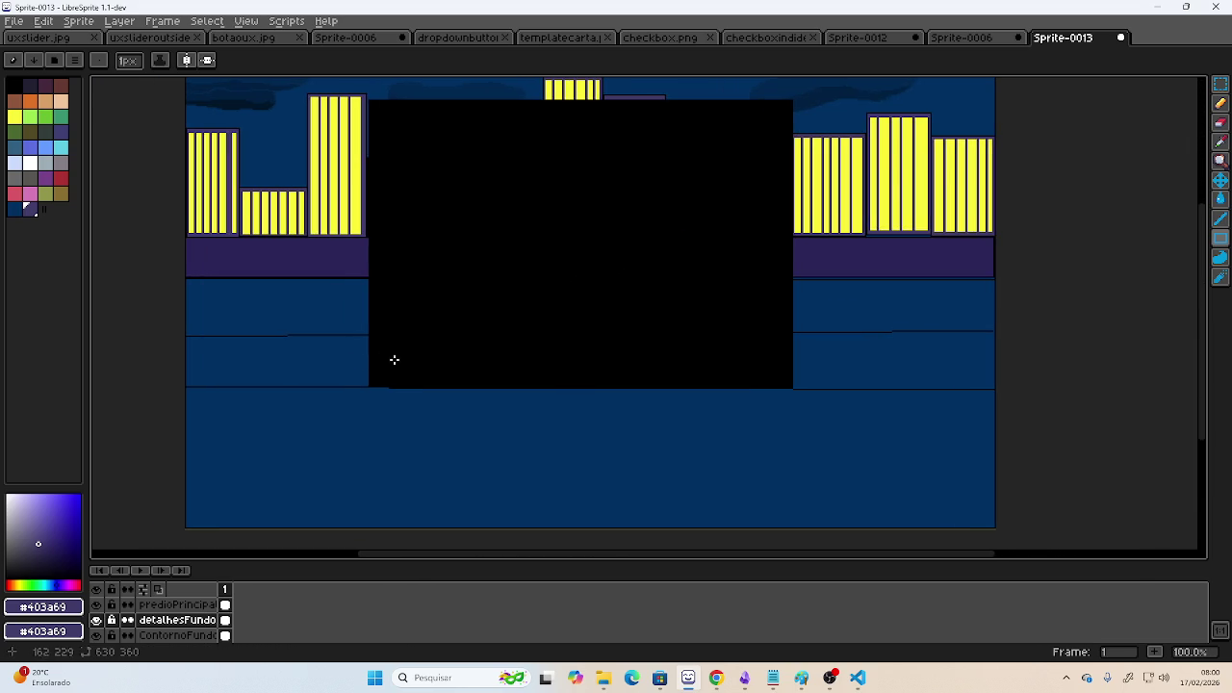
pyautogui.moveTo(418, 289); pyautogui.dragTo(407, 390)
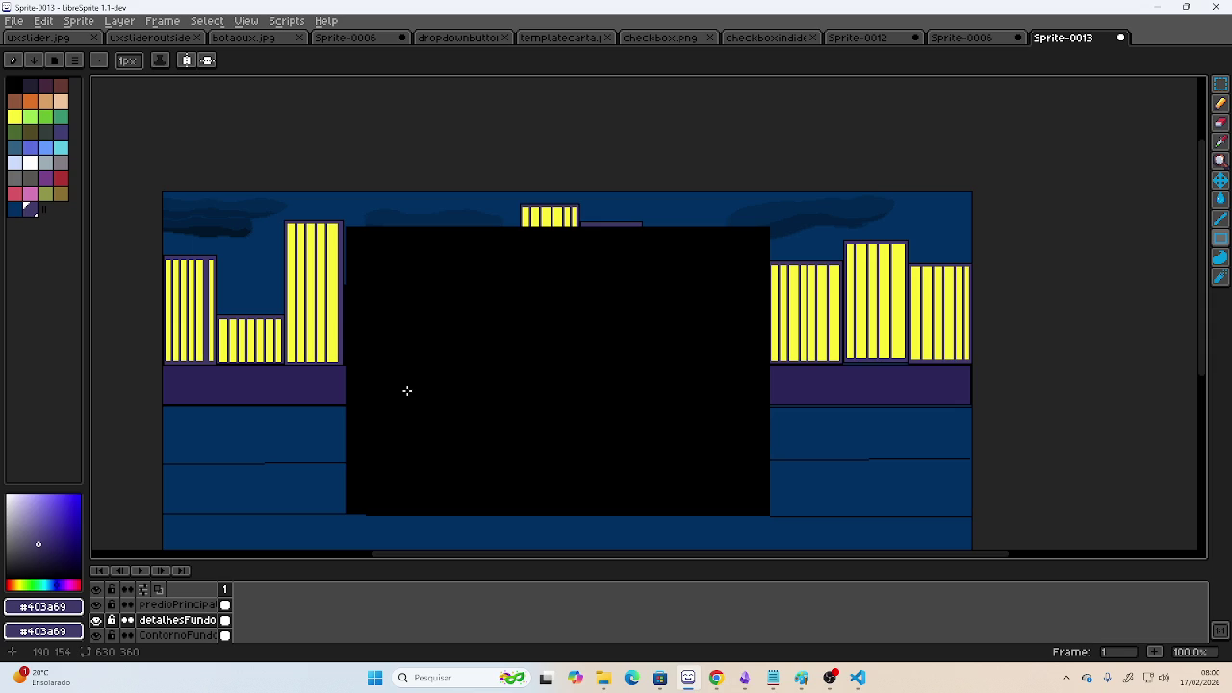
pyautogui.hotkey('alt', 'Tab')
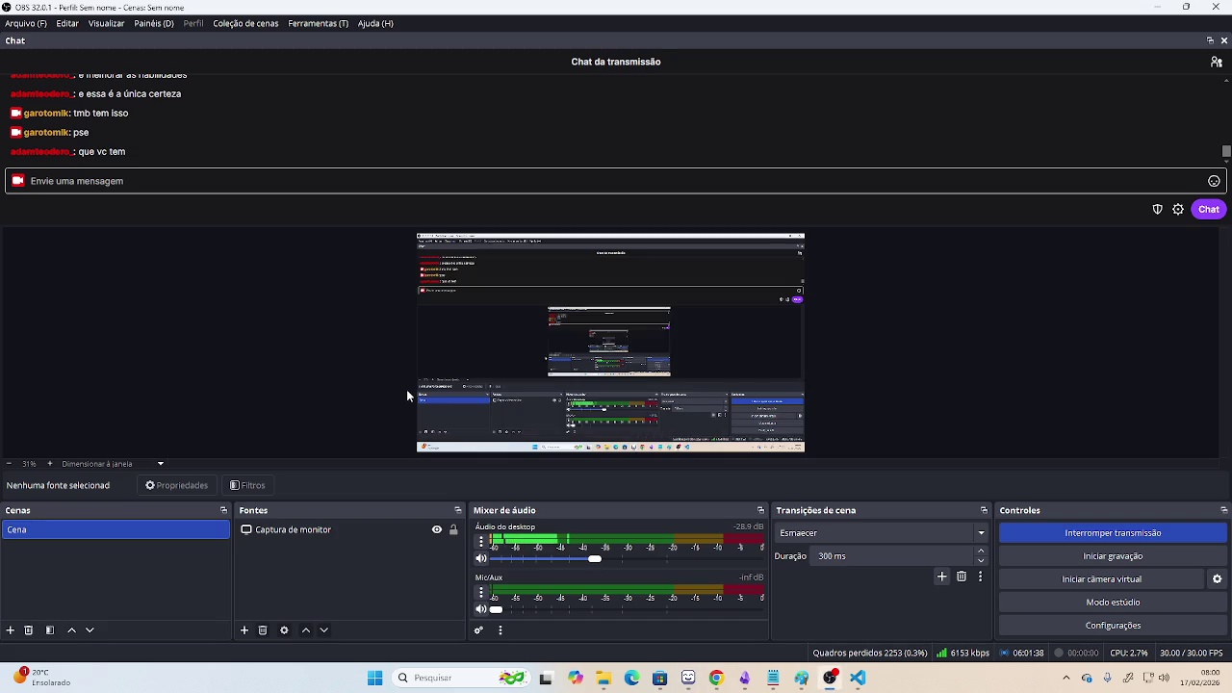
pyautogui.hotkey('alt', 'Tab')
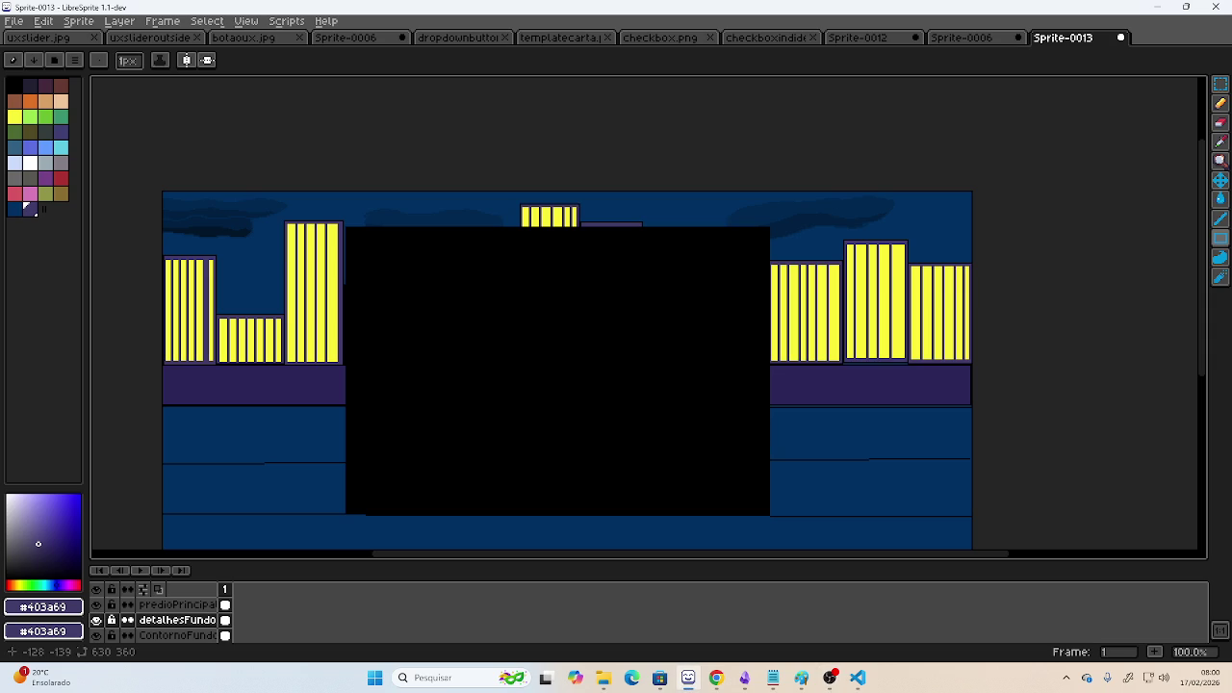
pyautogui.moveTo(418, 396)
pyautogui.mouseDown()
pyautogui.moveTo(481, 241)
pyautogui.moveTo(569, 261)
pyautogui.moveTo(527, 287)
pyautogui.mouseUp()
pyautogui.scroll(1, 195, 187)
pyautogui.scroll(1, 527, 287)
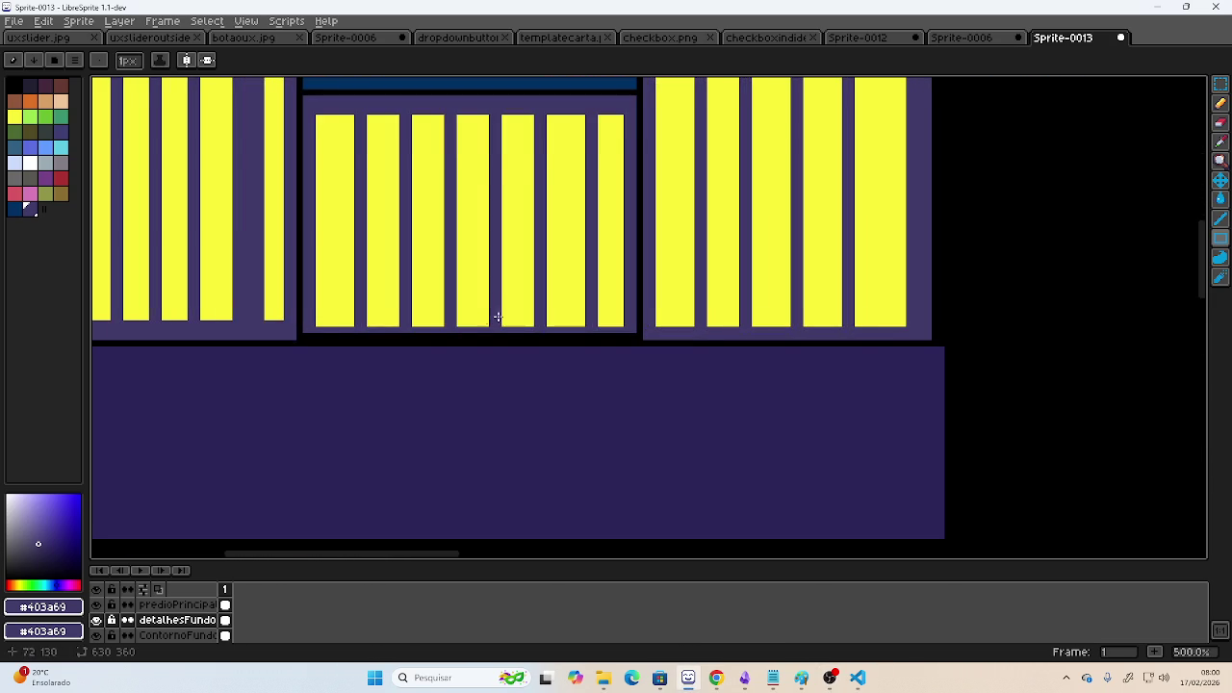
pyautogui.scroll(-1, 473, 315)
pyautogui.scroll(-1, 472, 316)
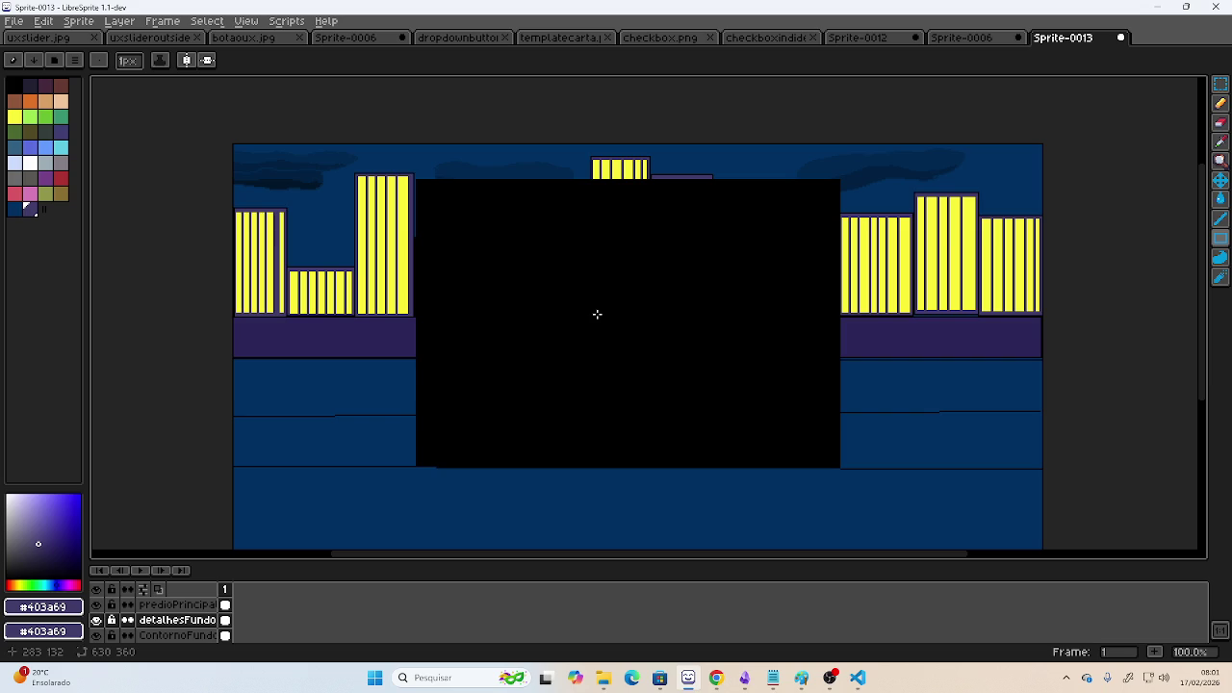
pyautogui.scroll(1, 189, 308)
pyautogui.scroll(1, 336, 340)
pyautogui.scroll(1, 347, 382)
pyautogui.scroll(-2, 378, 396)
pyautogui.moveTo(378, 395)
pyautogui.mouseDown()
pyautogui.moveTo(209, 254)
pyautogui.moveTo(344, 286)
pyautogui.moveTo(640, 266)
pyautogui.moveTo(688, 289)
pyautogui.mouseUp()
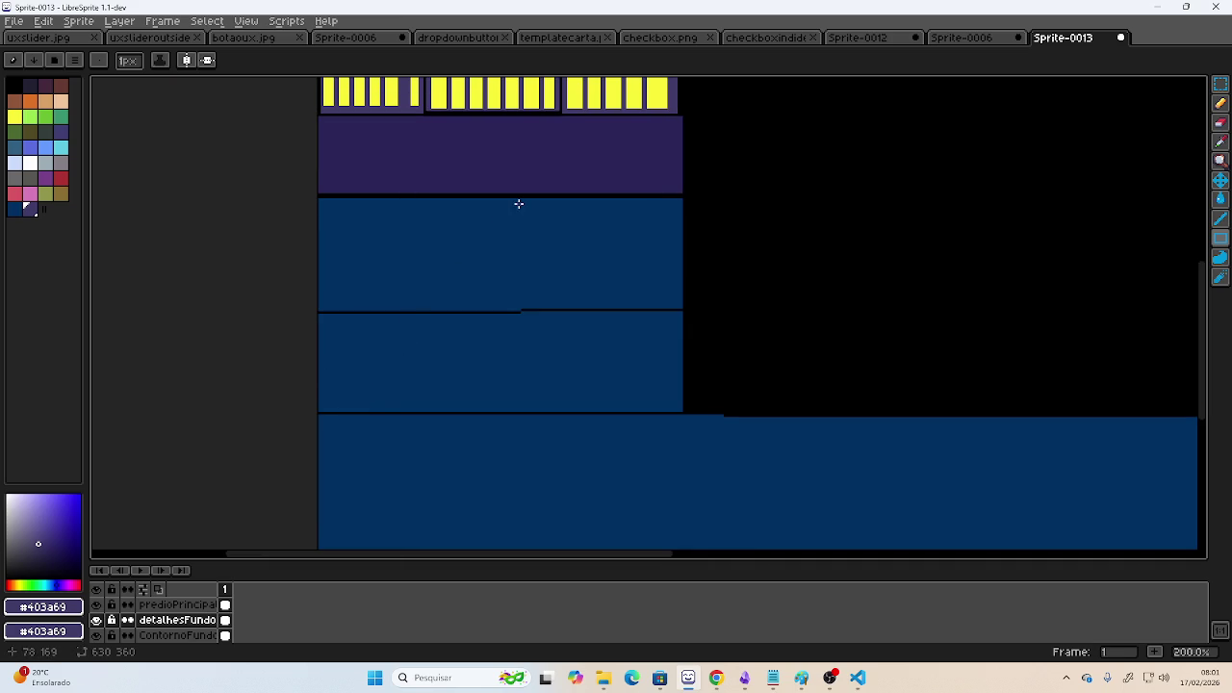
pyautogui.moveTo(682, 192)
pyautogui.mouseDown()
pyautogui.moveTo(352, 221)
pyautogui.moveTo(521, 251)
pyautogui.moveTo(325, 253)
pyautogui.mouseUp()
pyautogui.moveTo(249, 237); pyautogui.dragTo(392, 241)
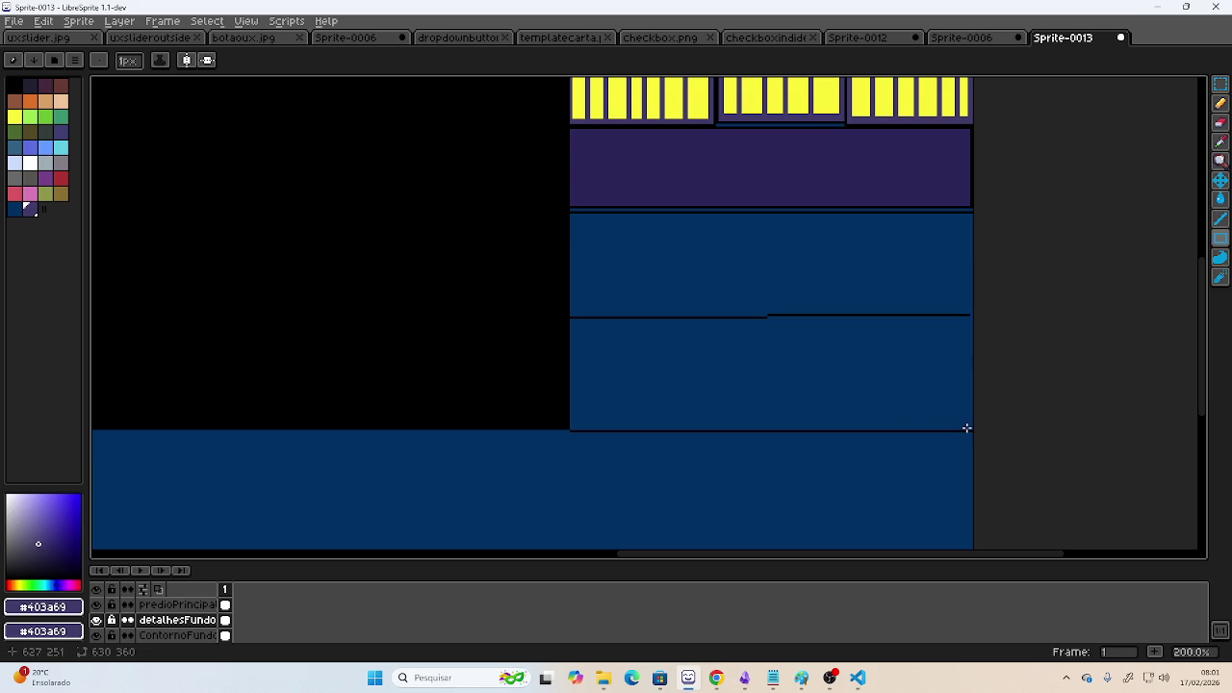
pyautogui.moveTo(311, 330)
pyautogui.mouseDown()
pyautogui.moveTo(668, 294)
pyautogui.moveTo(756, 341)
pyautogui.moveTo(674, 429)
pyautogui.moveTo(677, 407)
pyautogui.mouseUp()
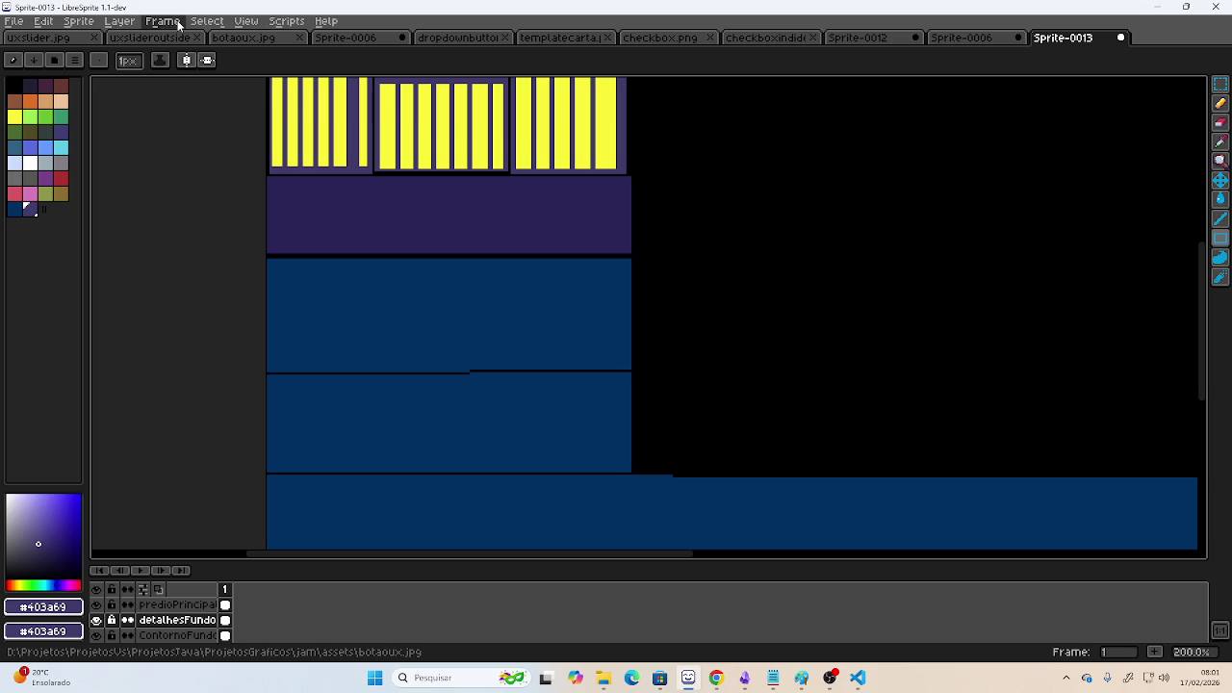
pyautogui.click(119, 21)
# - Create a new layer above detalhesFundo and rename it Pilastras
pyautogui.click(144, 73)
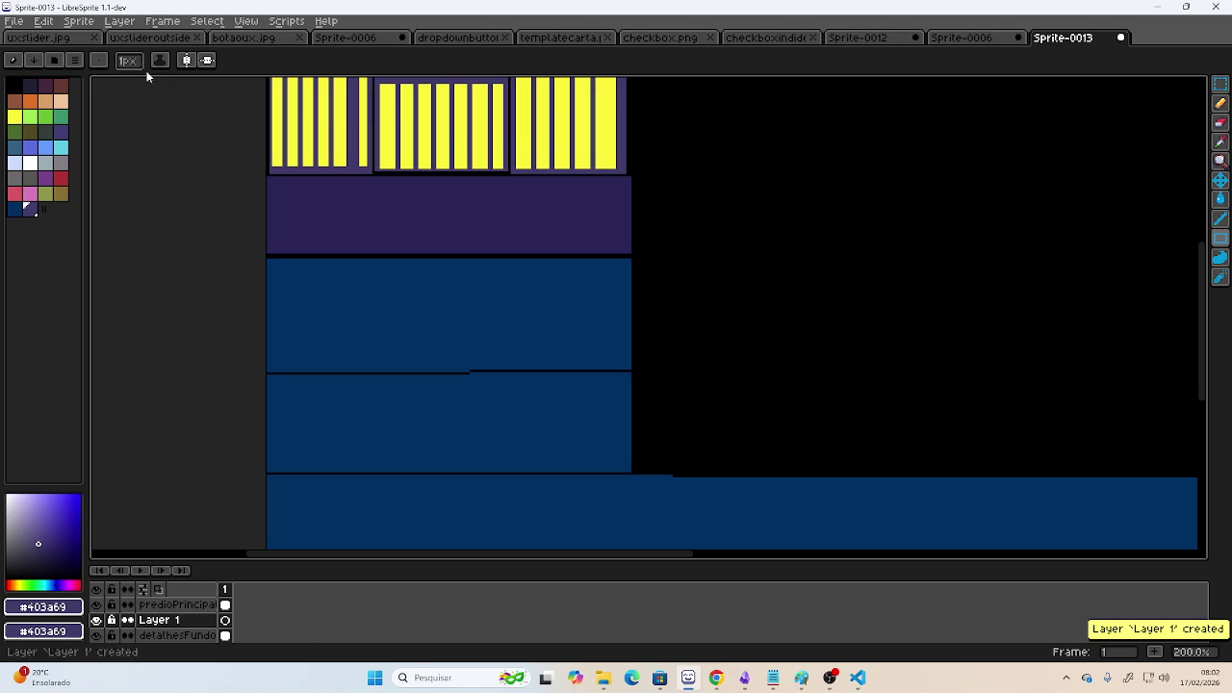
pyautogui.doubleClick(162, 625)
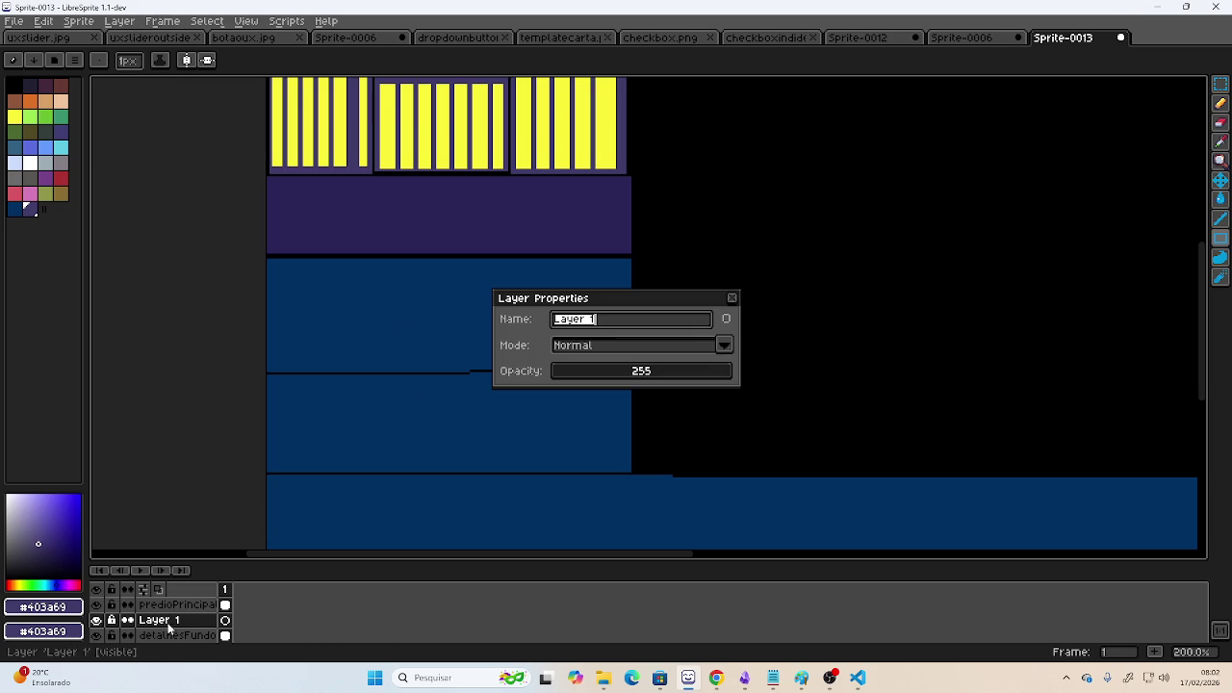
pyautogui.write('Pilastr')
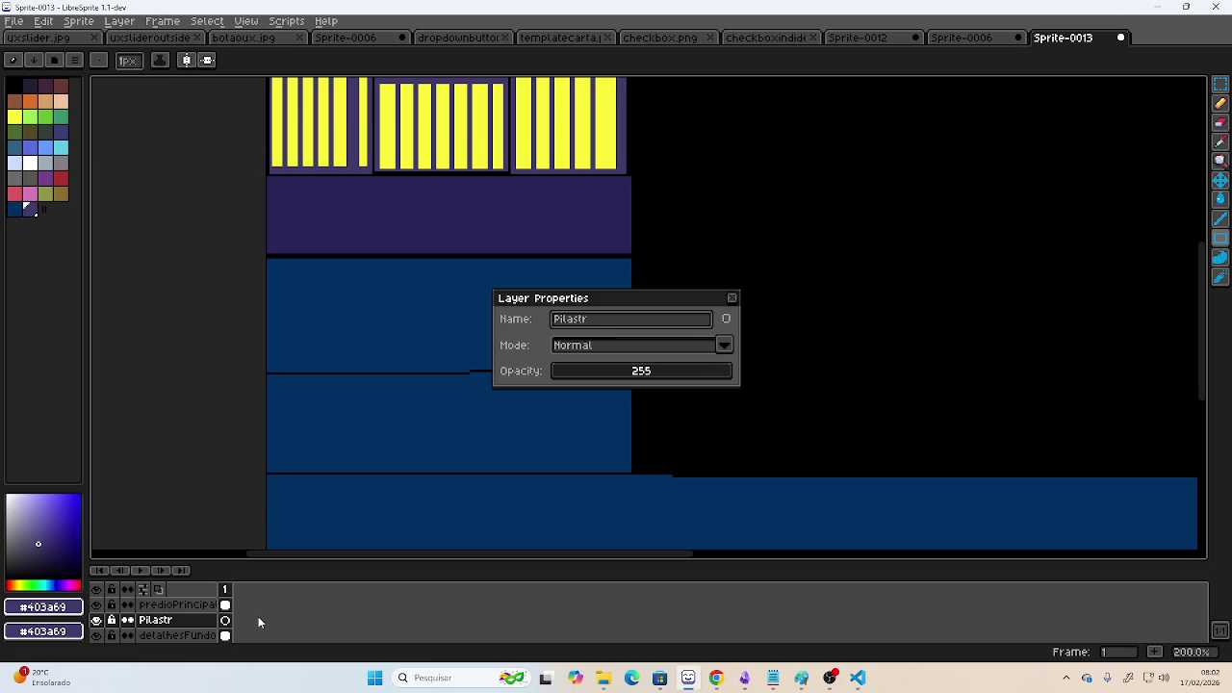
pyautogui.write('as')
pyautogui.press('Return')
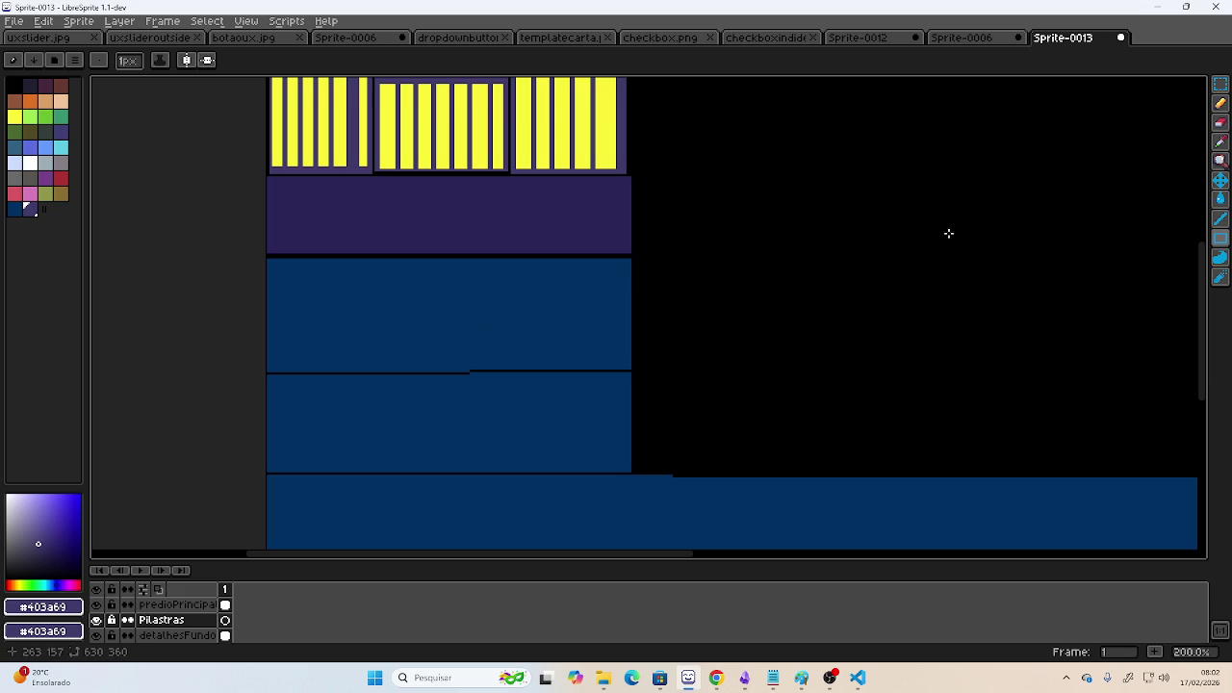
pyautogui.click(1221, 103)
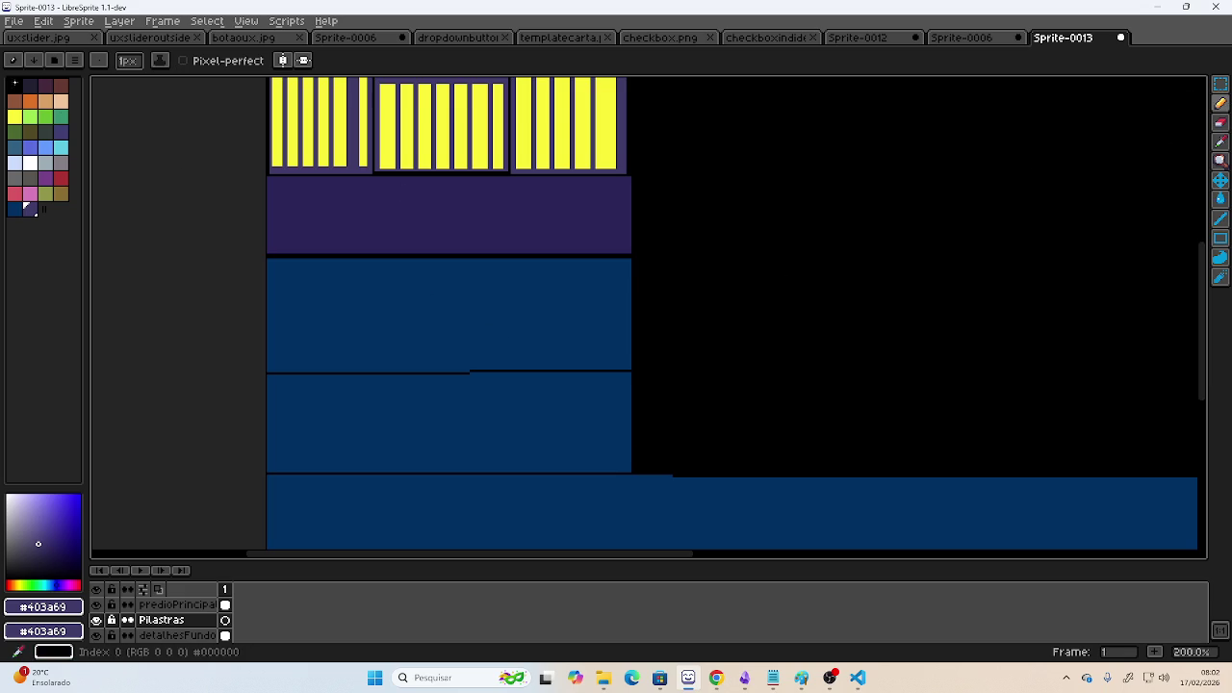
# - Draw two parallel curved black strut lines rising from the lower left, undoing failed strokes
pyautogui.click(14, 84)
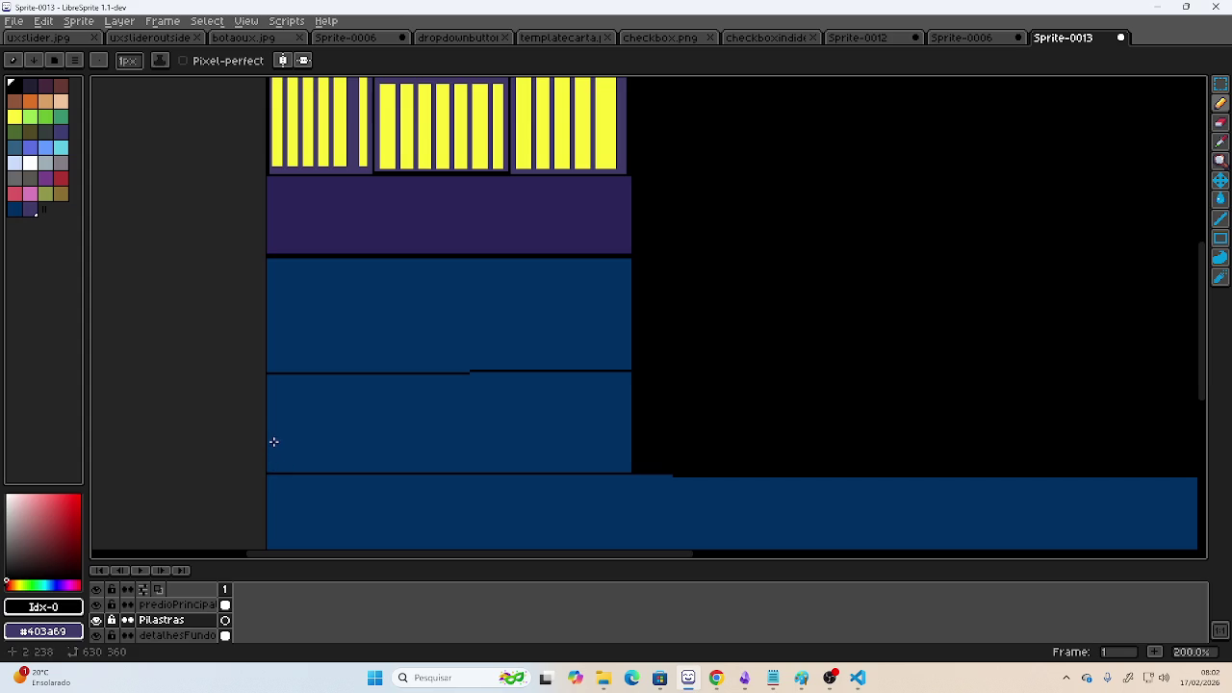
pyautogui.moveTo(270, 447)
pyautogui.mouseDown()
pyautogui.moveTo(450, 306)
pyautogui.moveTo(539, 258)
pyautogui.mouseUp()
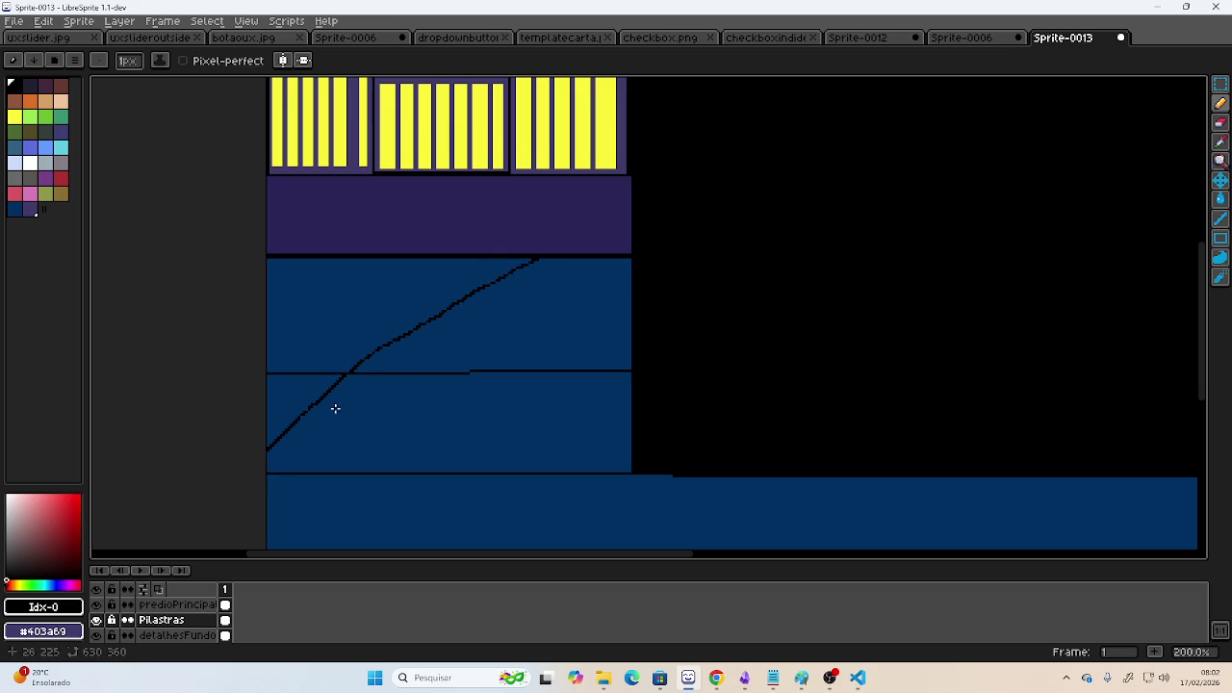
pyautogui.hotkey('ctrl', 'z')
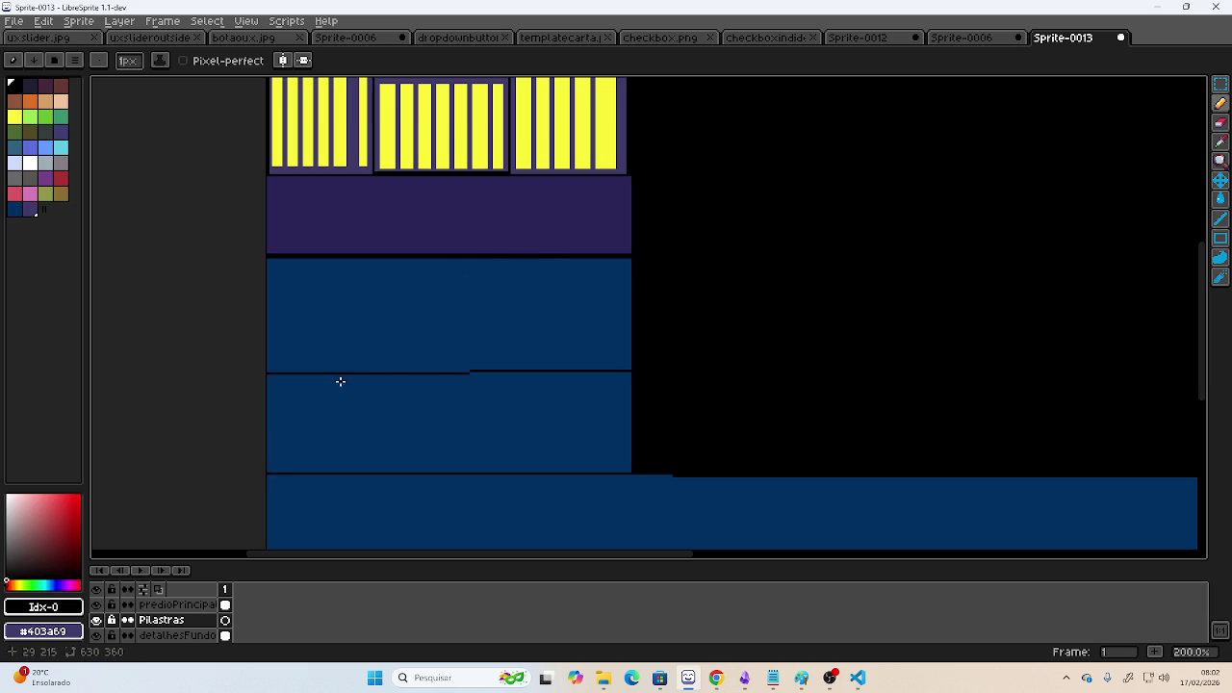
pyautogui.moveTo(270, 460); pyautogui.dragTo(564, 262)
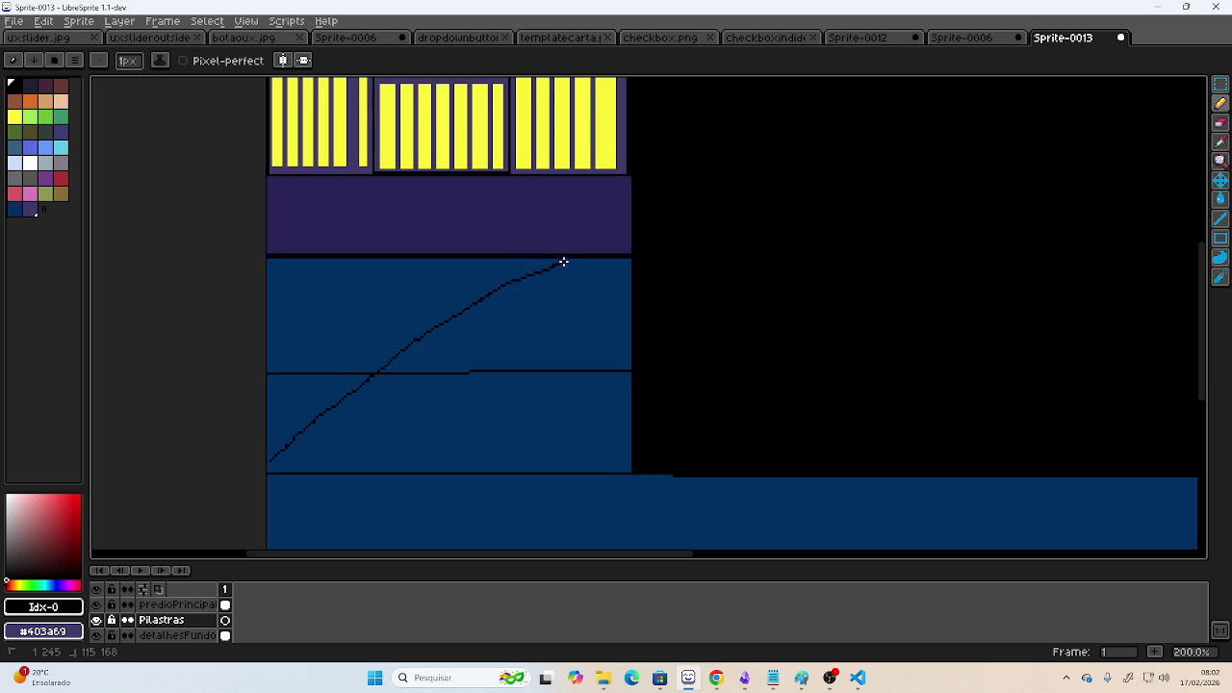
pyautogui.hotkey('ctrl', 'z')
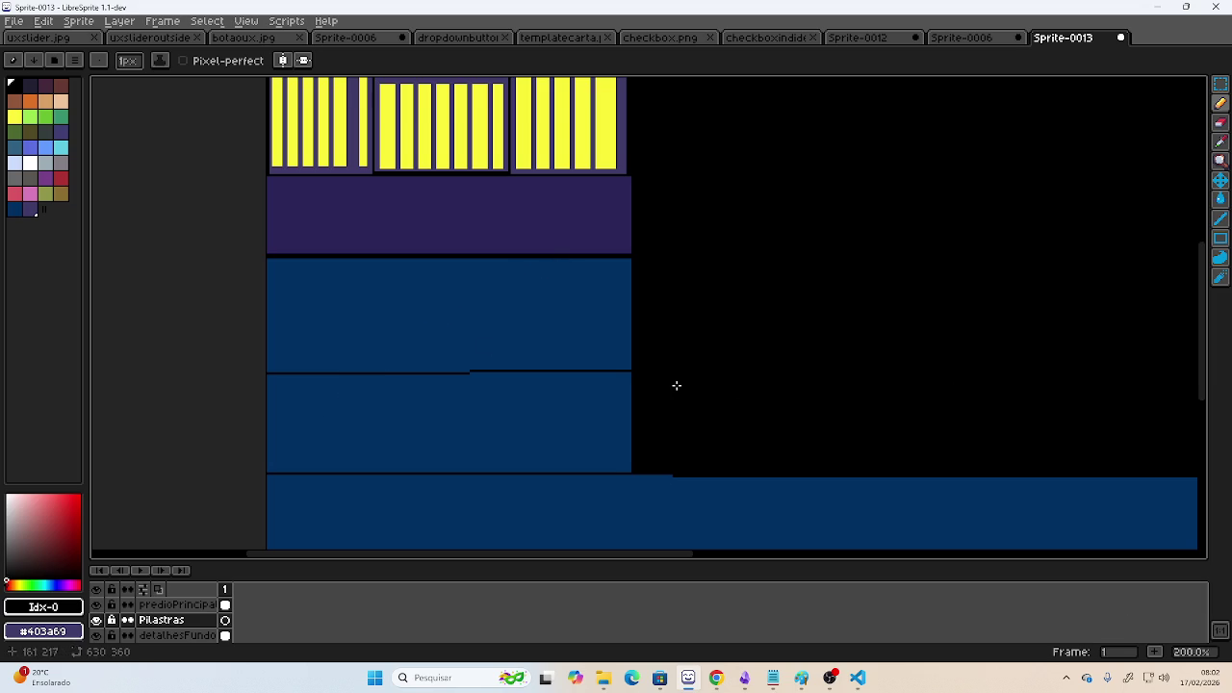
pyautogui.moveTo(267, 472)
pyautogui.mouseDown()
pyautogui.moveTo(400, 336)
pyautogui.moveTo(518, 257)
pyautogui.mouseUp()
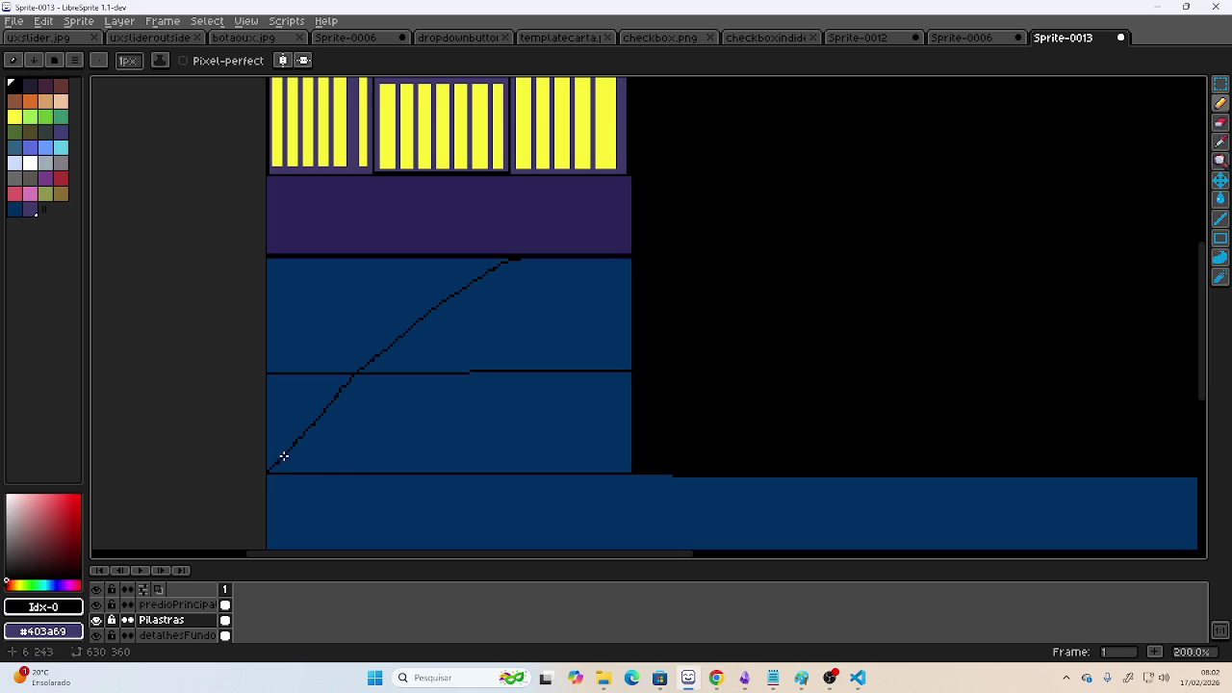
pyautogui.moveTo(289, 471)
pyautogui.mouseDown()
pyautogui.moveTo(453, 311)
pyautogui.moveTo(532, 260)
pyautogui.mouseUp()
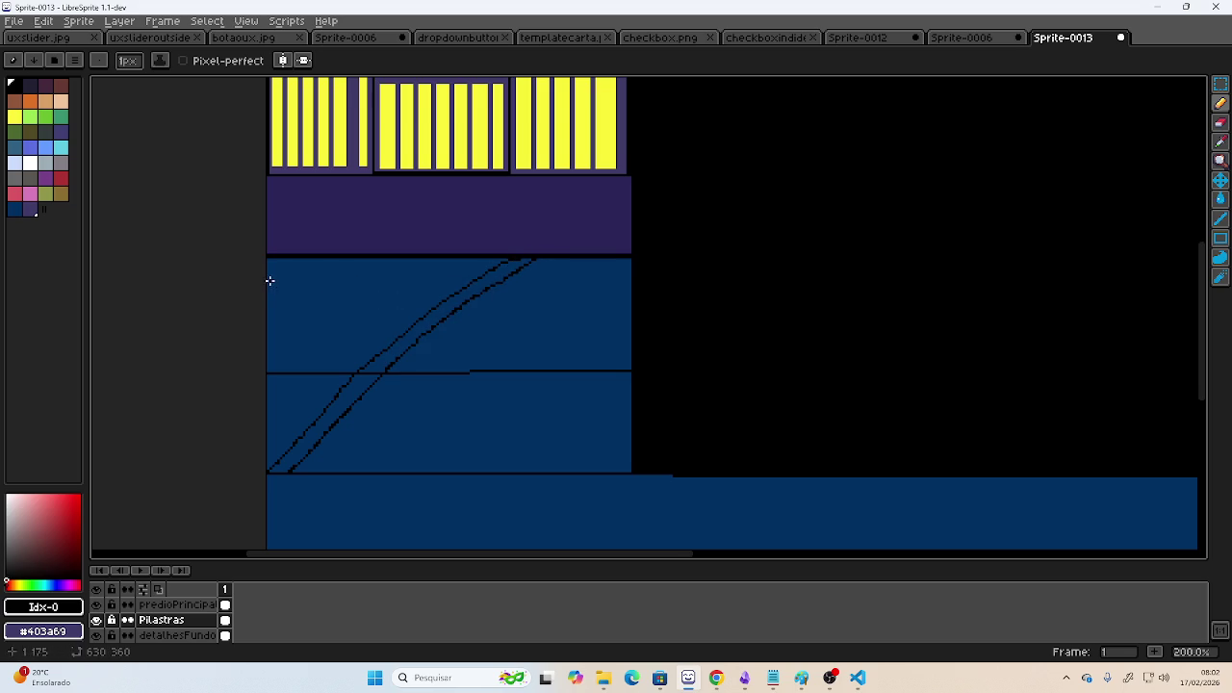
pyautogui.moveTo(274, 276); pyautogui.dragTo(374, 257)
pyautogui.hotkey('ctrl', 'z')
# - Draw a thin rectangular band under the purple strip across the left block
pyautogui.click(1220, 238)
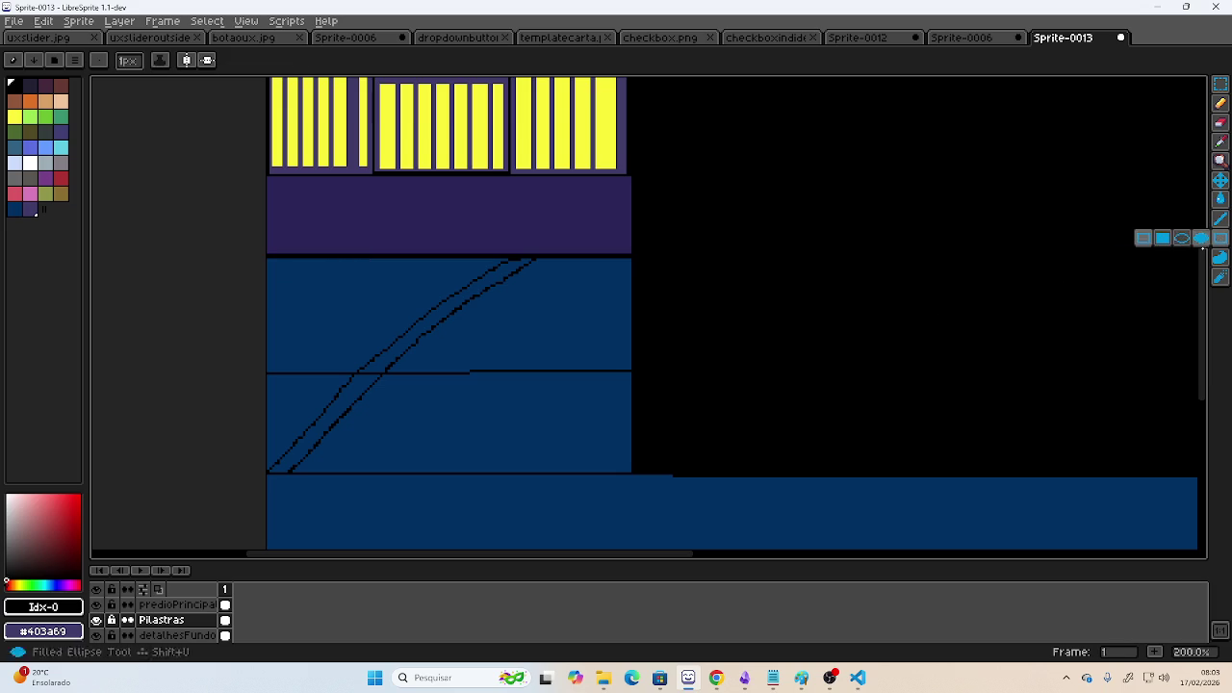
pyautogui.moveTo(271, 255); pyautogui.dragTo(529, 287)
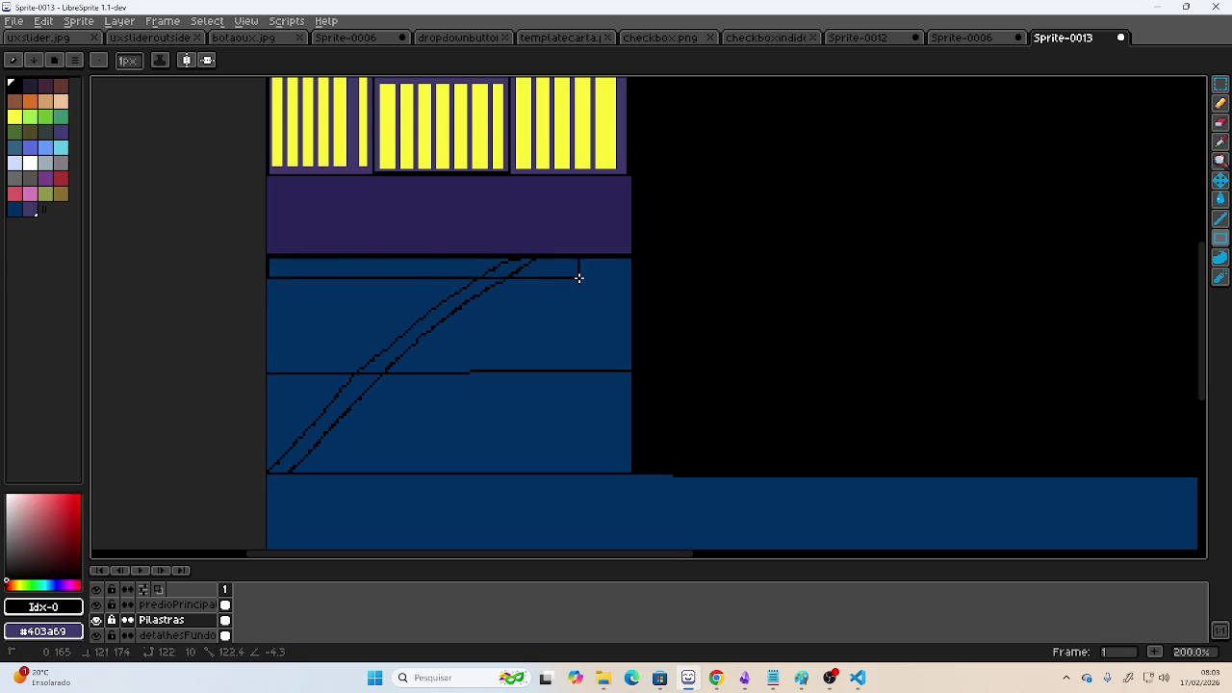
pyautogui.moveTo(530, 287); pyautogui.dragTo(632, 273)
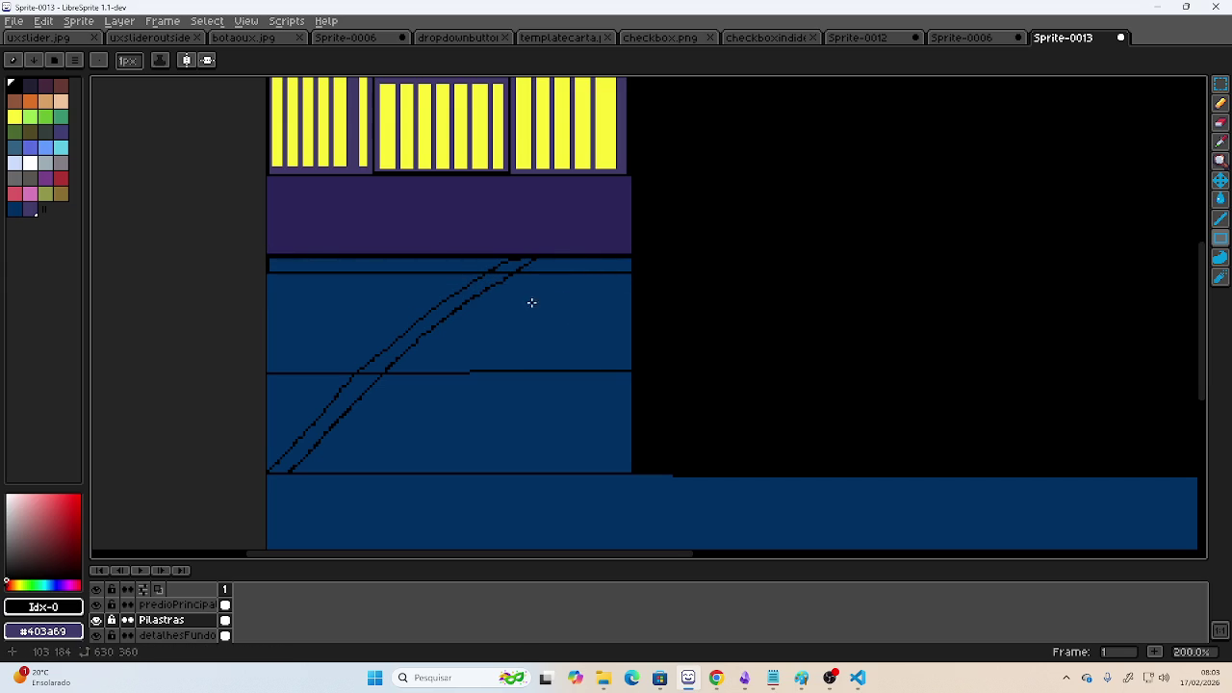
pyautogui.click(1221, 123)
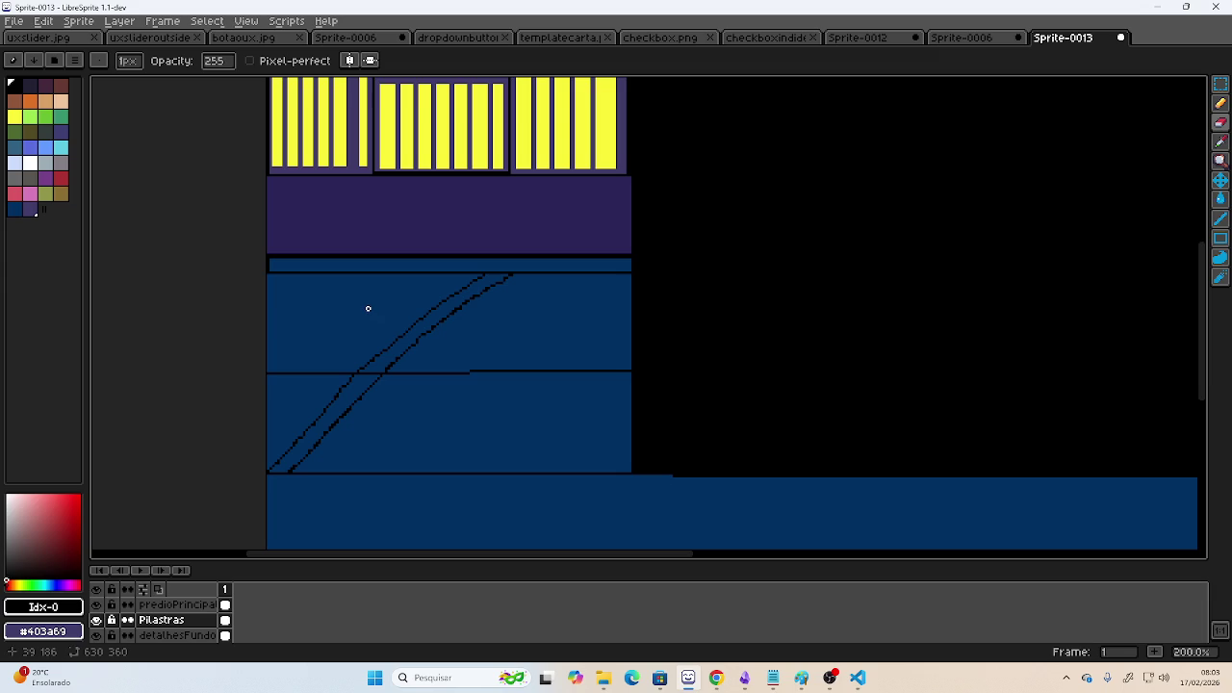
# - Zoom in on the left block and pencil a third diagonal line beside the beam
pyautogui.scroll(-3, 638, 269)
pyautogui.scroll(2, 663, 264)
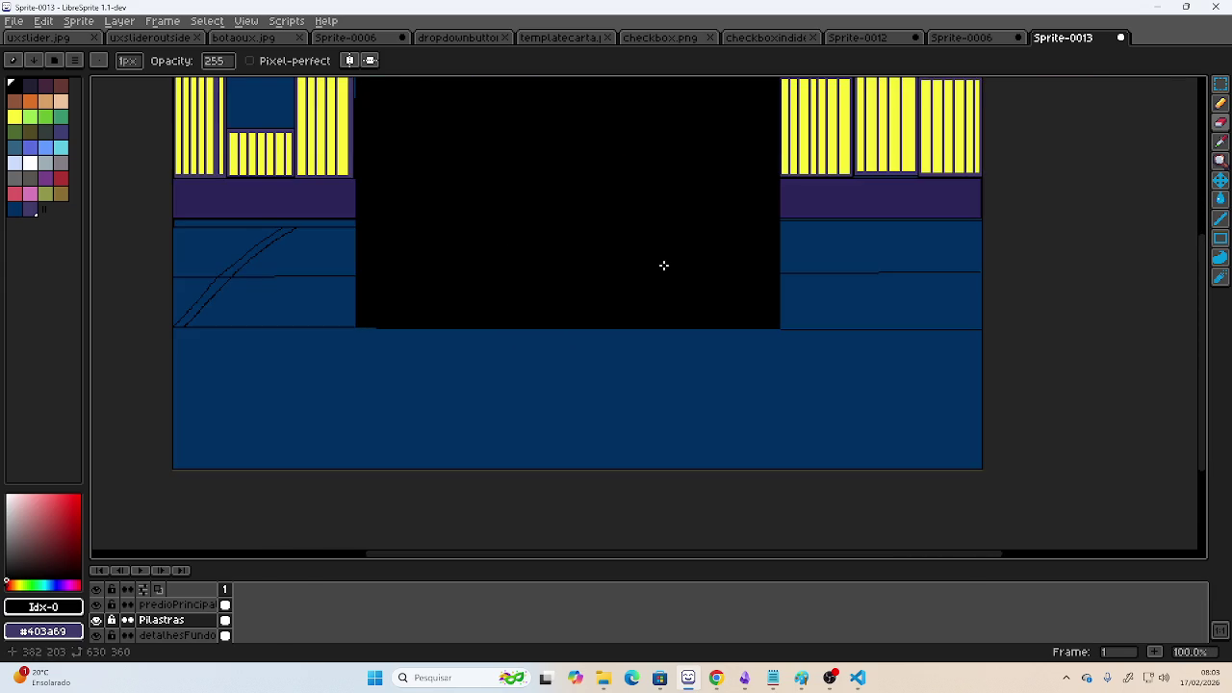
pyautogui.moveTo(655, 237)
pyautogui.mouseDown()
pyautogui.moveTo(630, 296)
pyautogui.moveTo(845, 269)
pyautogui.mouseUp()
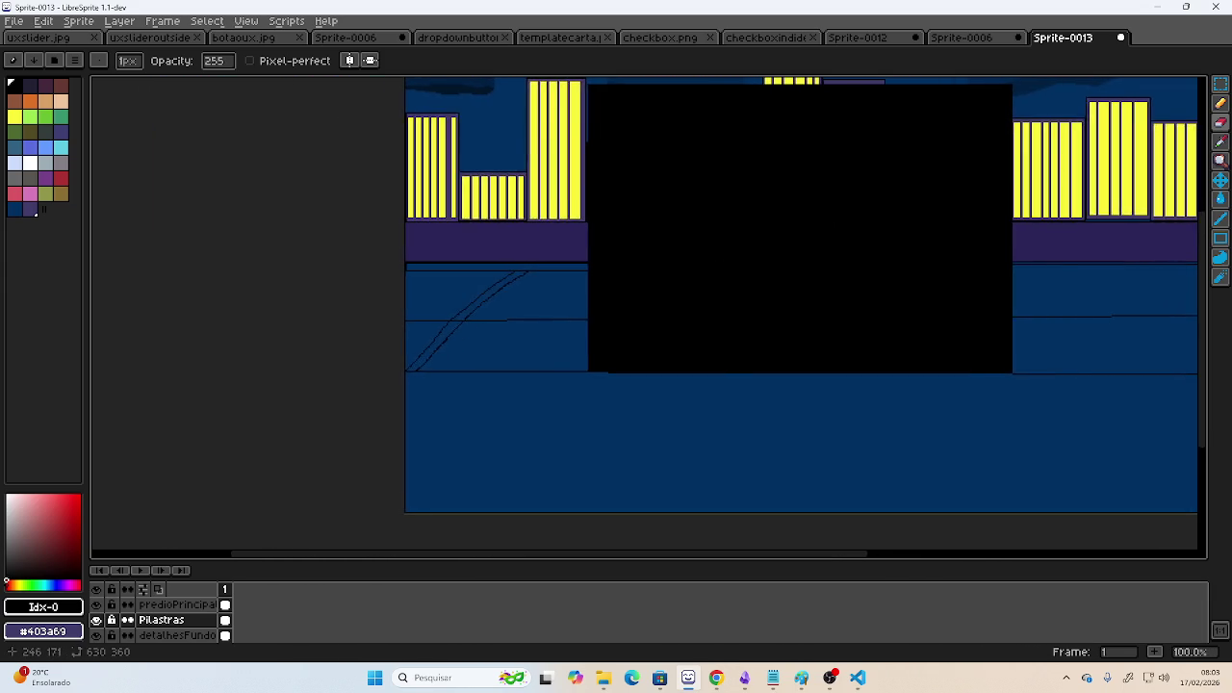
pyautogui.scroll(1, 449, 296)
pyautogui.scroll(1, 449, 296)
pyautogui.moveTo(452, 331); pyautogui.dragTo(482, 266)
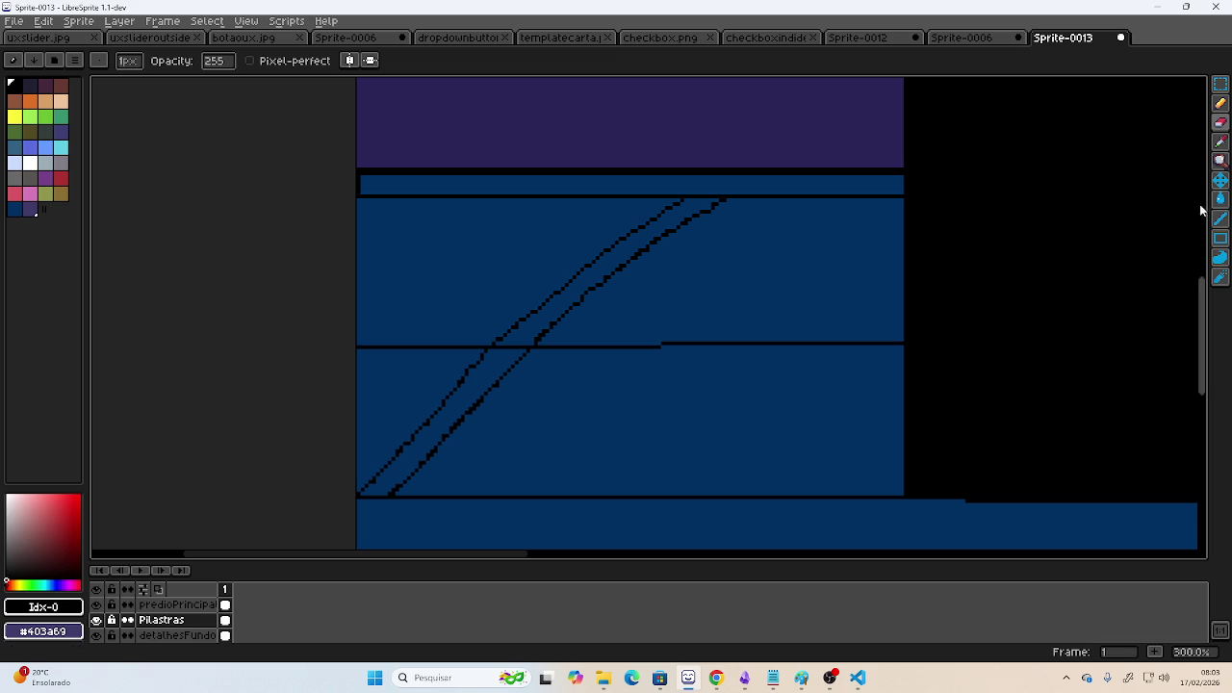
pyautogui.click(1221, 118)
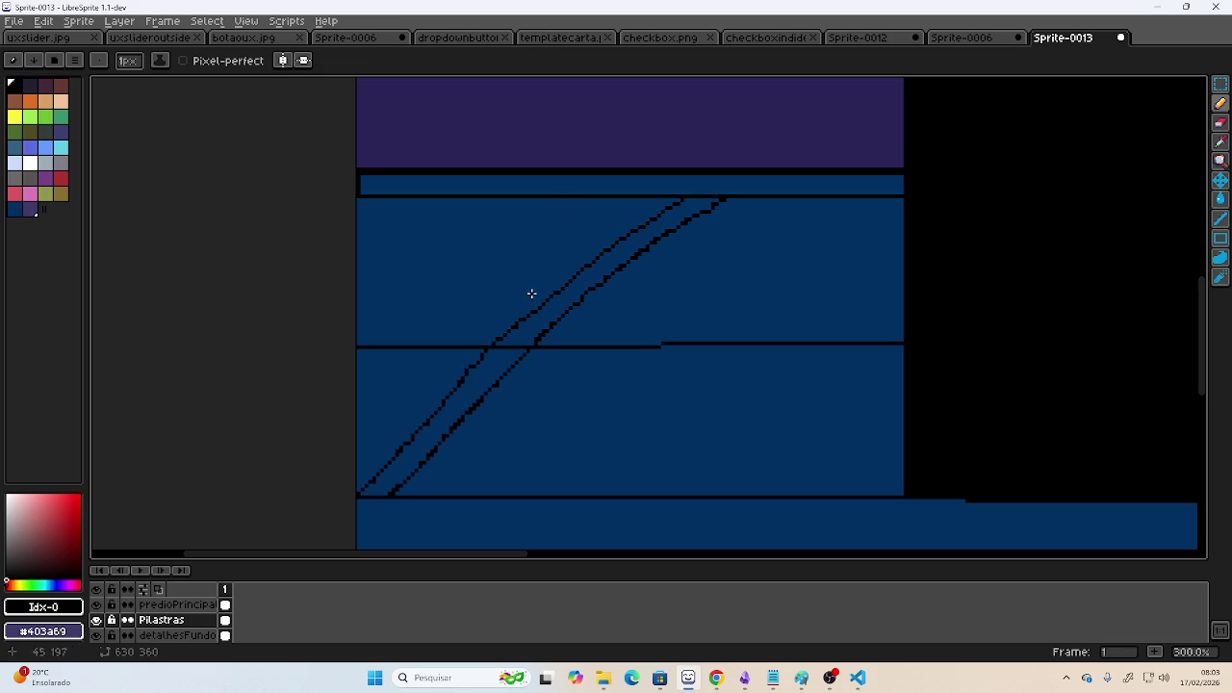
pyautogui.moveTo(357, 472)
pyautogui.mouseDown()
pyautogui.moveTo(471, 336)
pyautogui.moveTo(651, 193)
pyautogui.mouseUp()
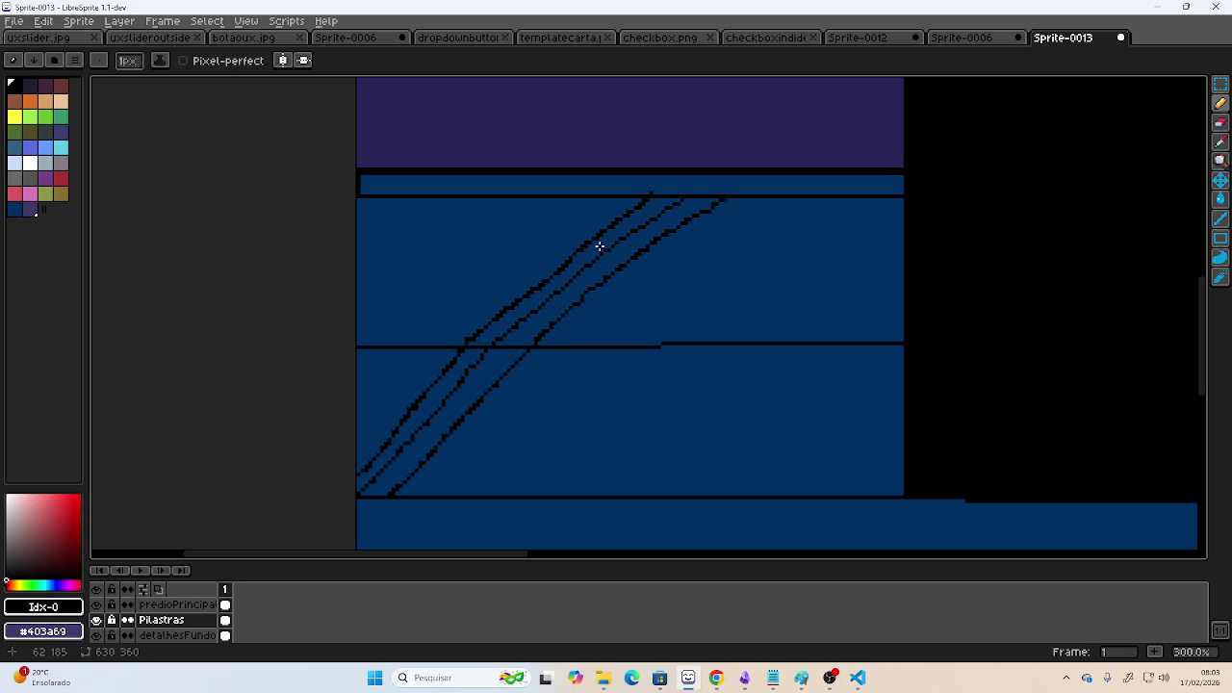
# - Draw a fan of struts from the top band down to the beam, redrawing one
pyautogui.moveTo(598, 246); pyautogui.dragTo(575, 198)
pyautogui.moveTo(586, 258); pyautogui.dragTo(544, 200)
pyautogui.moveTo(584, 256)
pyautogui.mouseDown()
pyautogui.moveTo(550, 241)
pyautogui.moveTo(520, 201)
pyautogui.mouseUp()
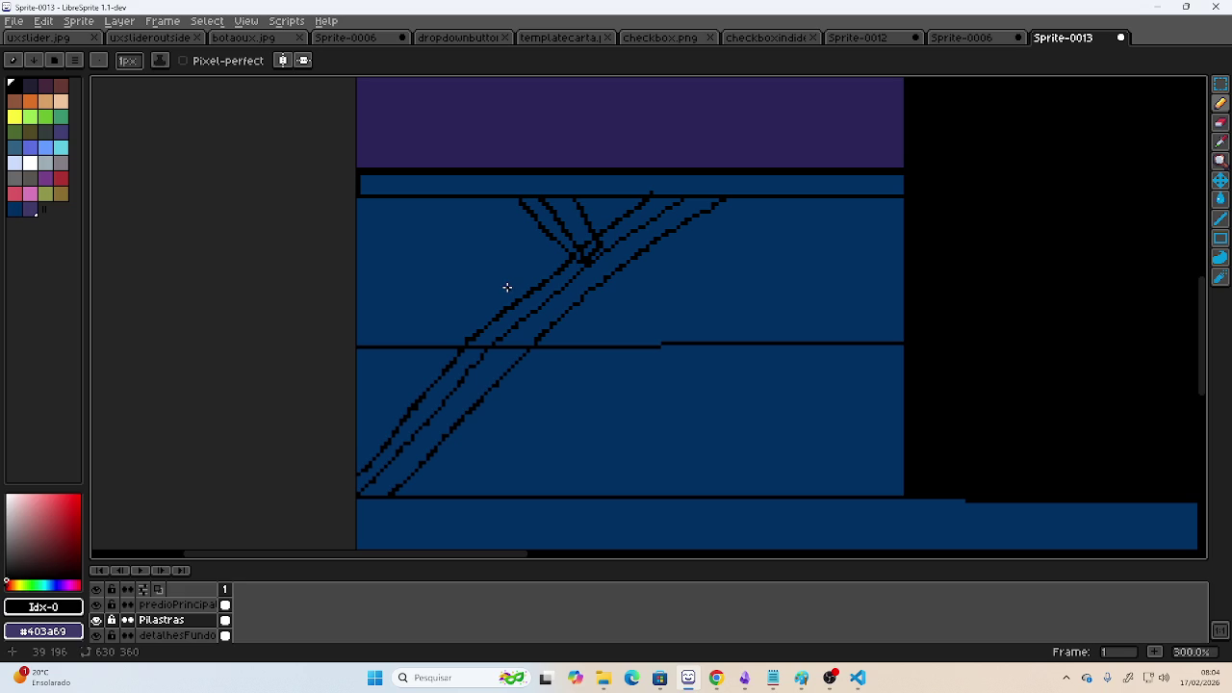
pyautogui.hotkey('ctrl', 'z')
pyautogui.hotkey('ctrl', 'z')
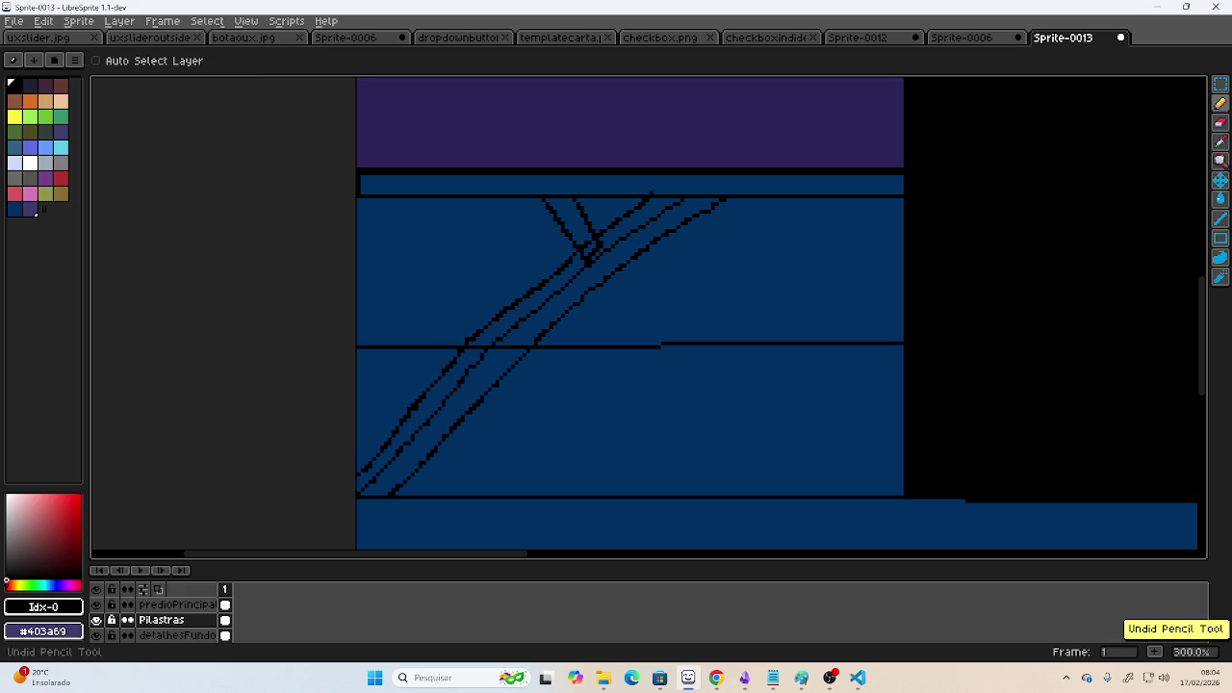
pyautogui.moveTo(603, 243); pyautogui.dragTo(590, 197)
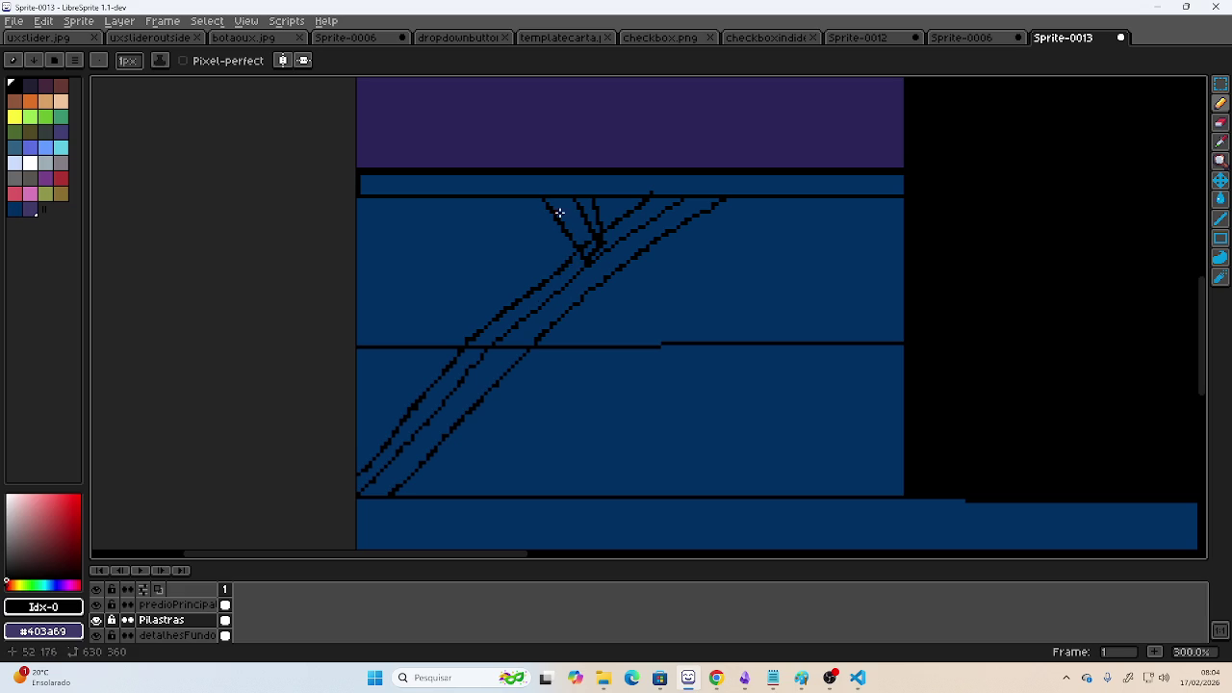
# - Draw three struts fanning up from the diagonal beam to the top band
pyautogui.click(510, 321)
pyautogui.moveTo(510, 321); pyautogui.dragTo(484, 204)
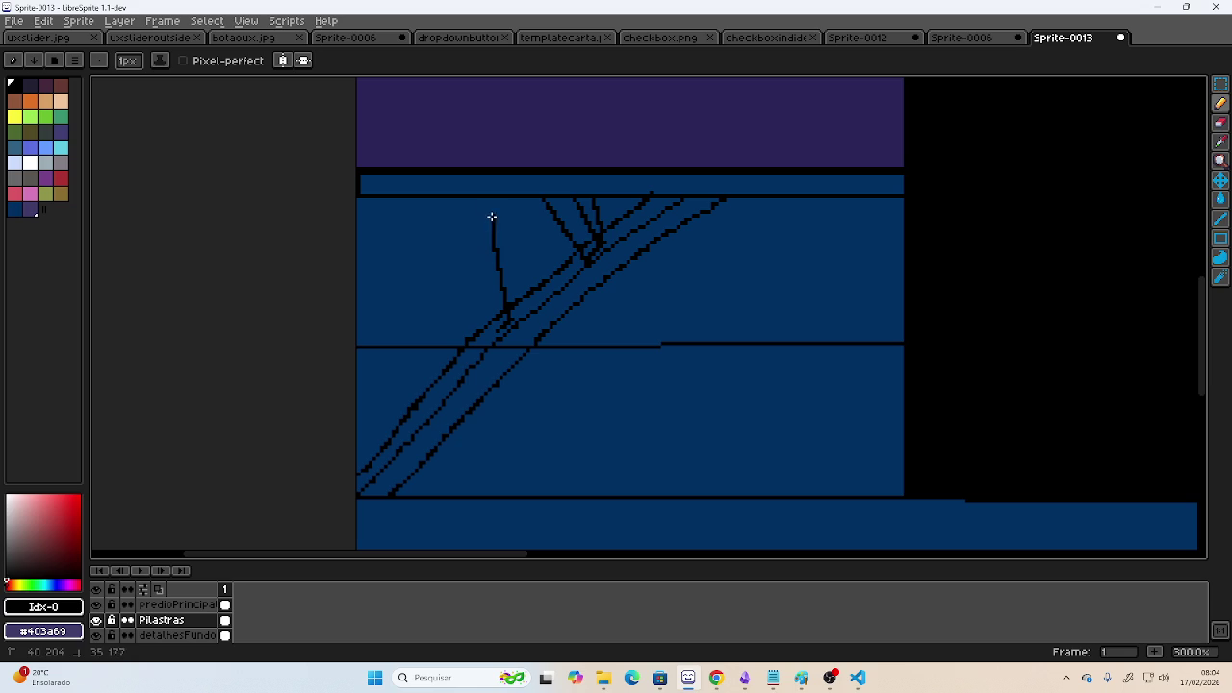
pyautogui.moveTo(506, 318); pyautogui.dragTo(441, 200)
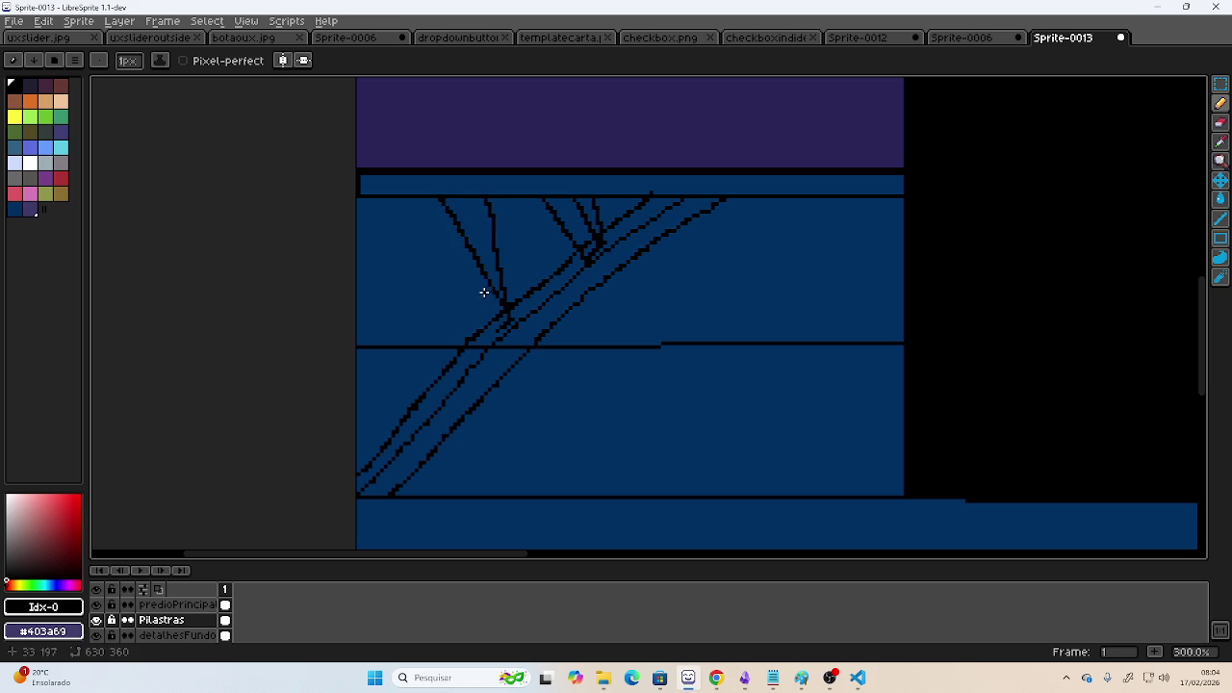
pyautogui.moveTo(490, 323); pyautogui.dragTo(414, 202)
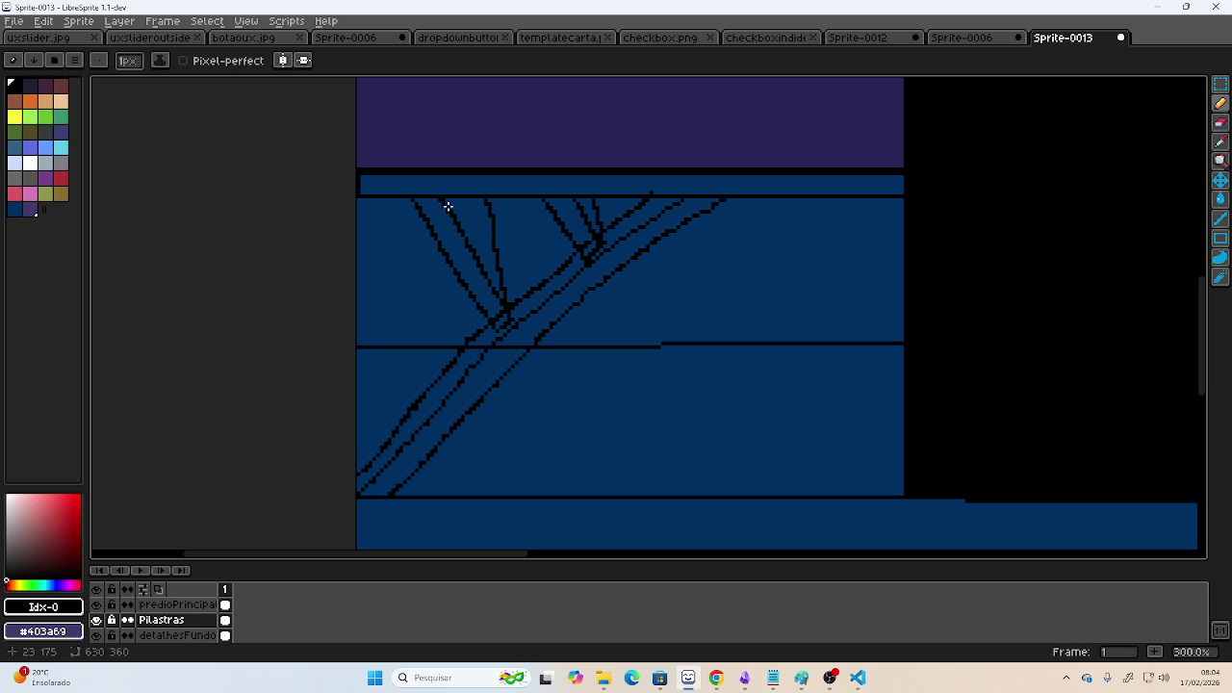
# - Add near-vertical struts between the top band and beam, undoing misplaced ones
pyautogui.moveTo(451, 202); pyautogui.dragTo(483, 244)
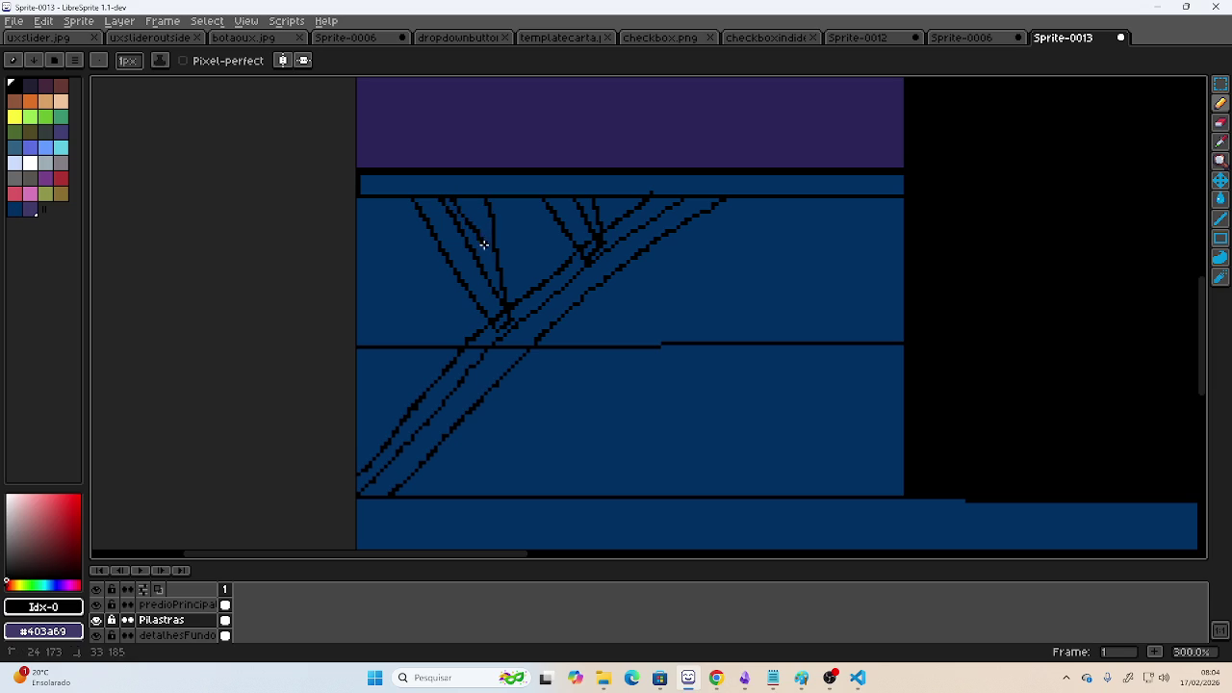
pyautogui.moveTo(468, 201); pyautogui.dragTo(492, 251)
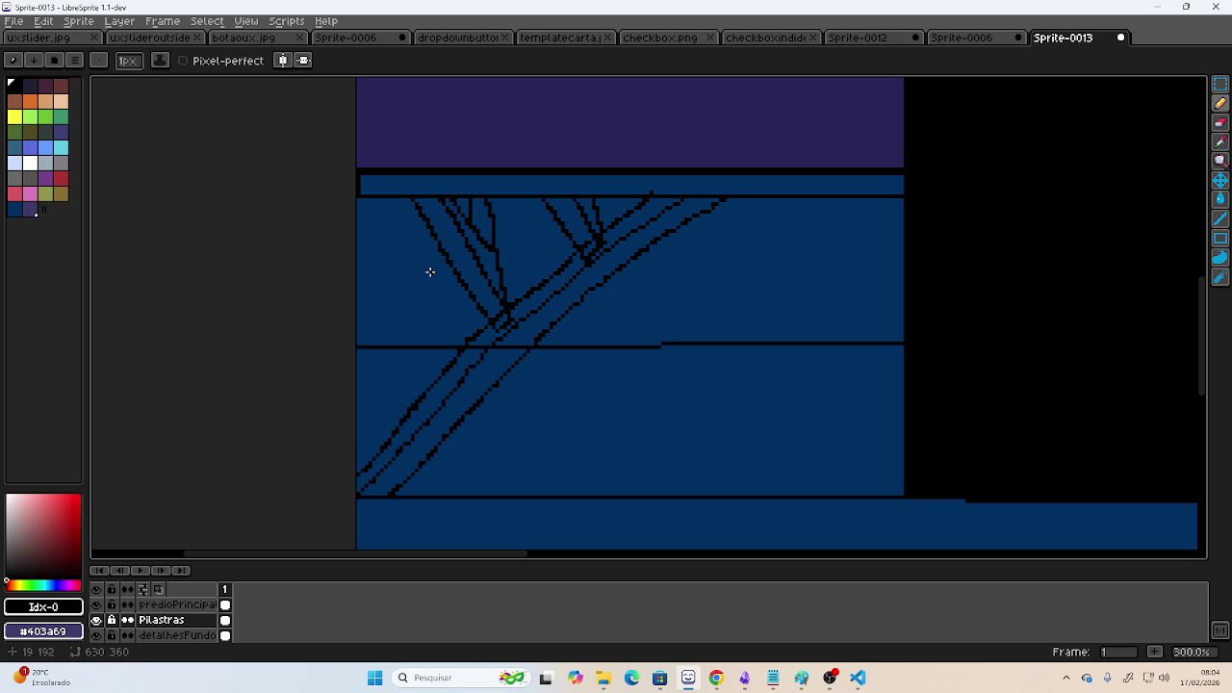
pyautogui.hotkey('ctrl', 'z')
pyautogui.hotkey('ctrl', 'z')
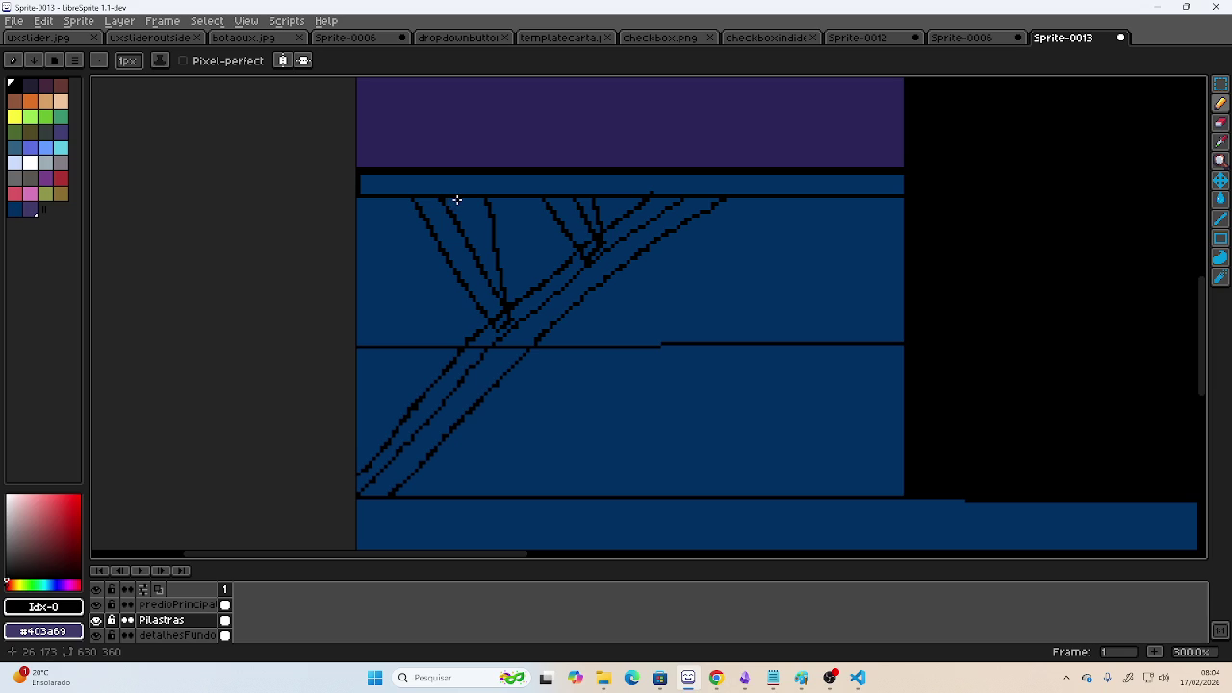
pyautogui.moveTo(463, 227); pyautogui.dragTo(465, 209)
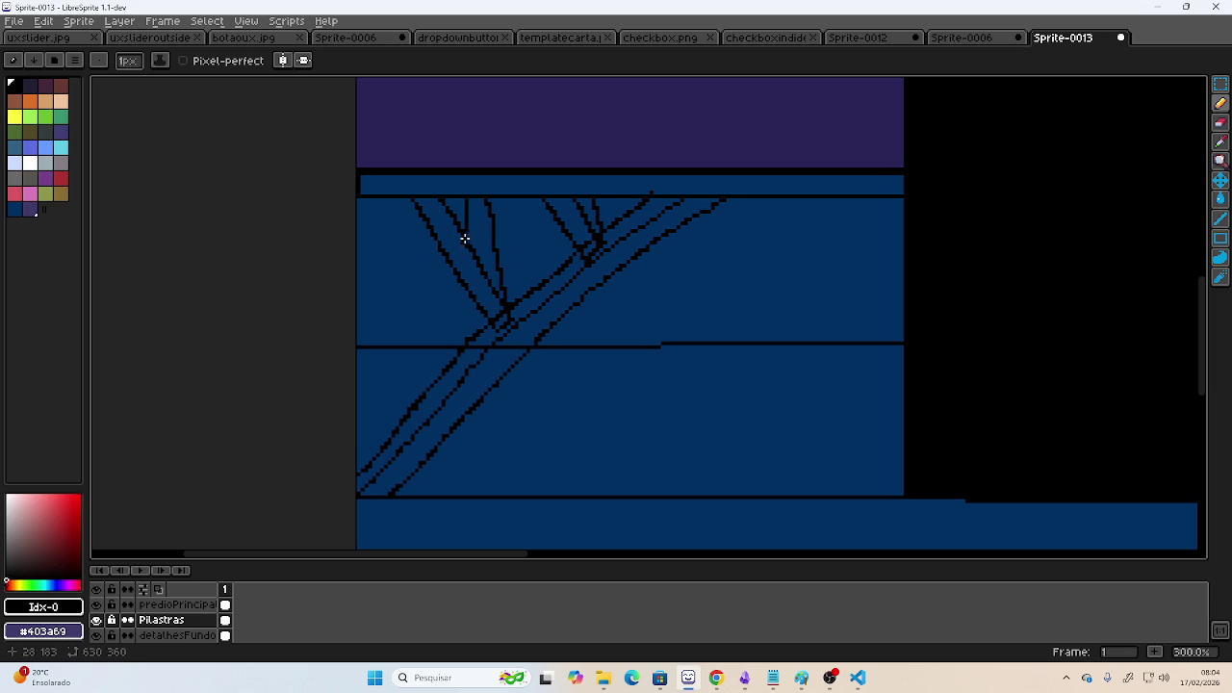
pyautogui.moveTo(480, 257); pyautogui.dragTo(470, 198)
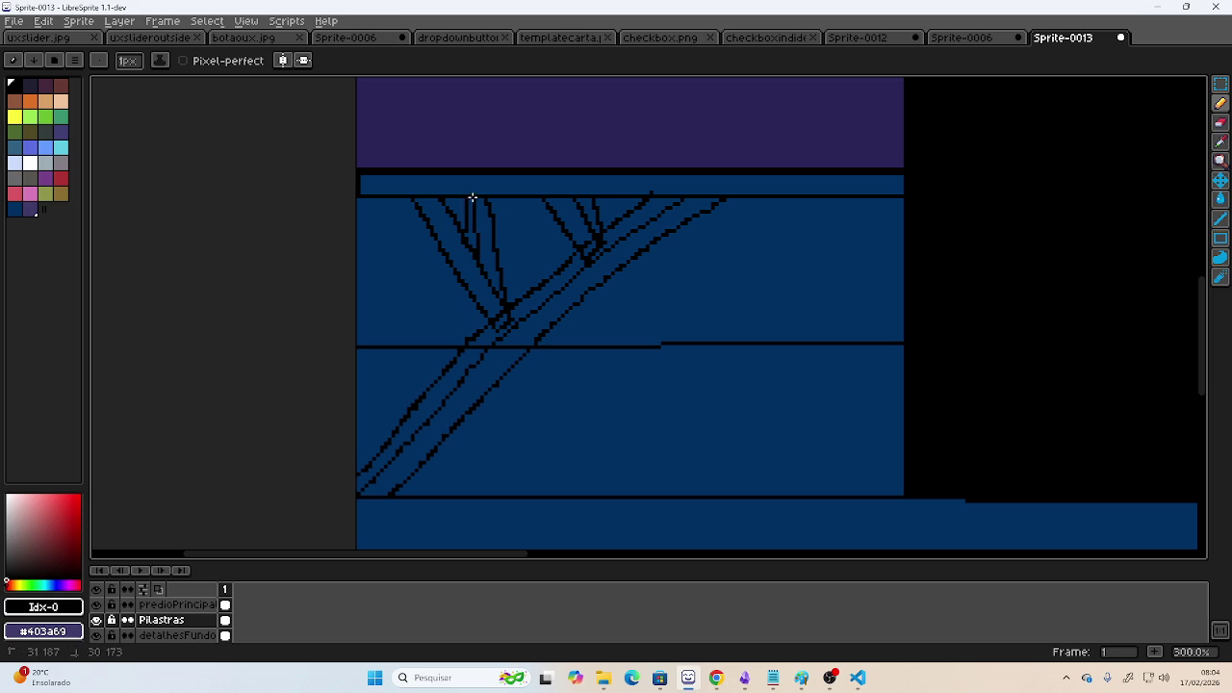
pyautogui.hotkey('ctrl', 'z')
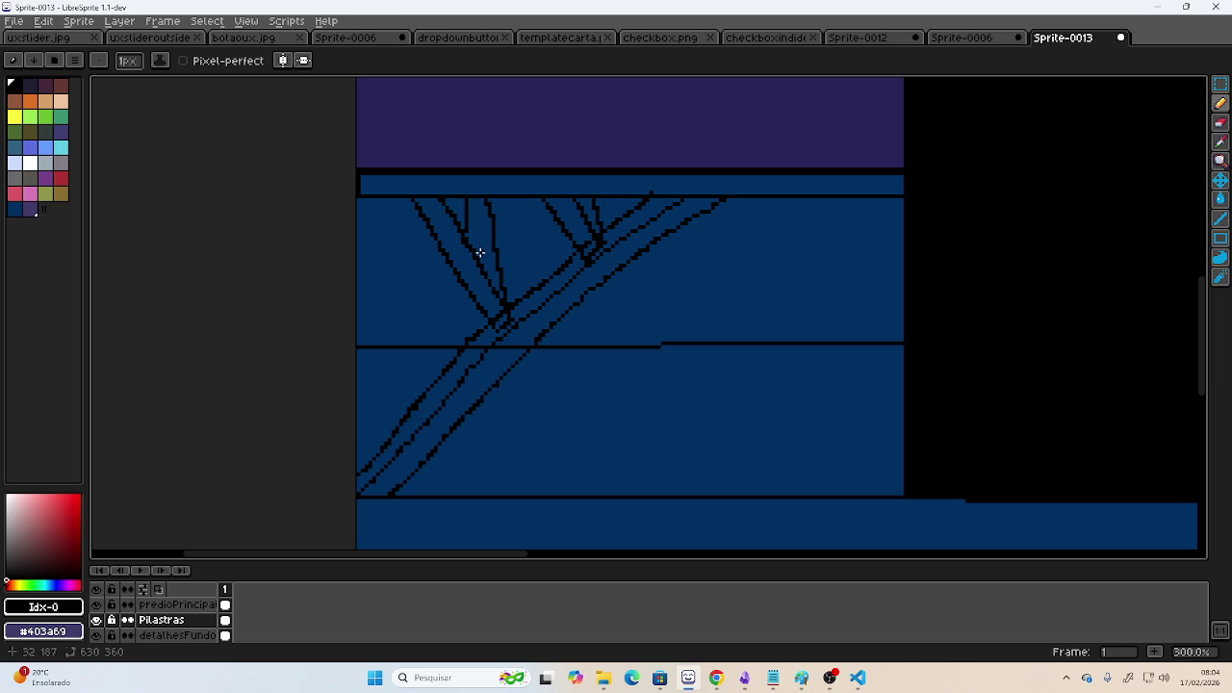
pyautogui.moveTo(478, 261); pyautogui.dragTo(472, 193)
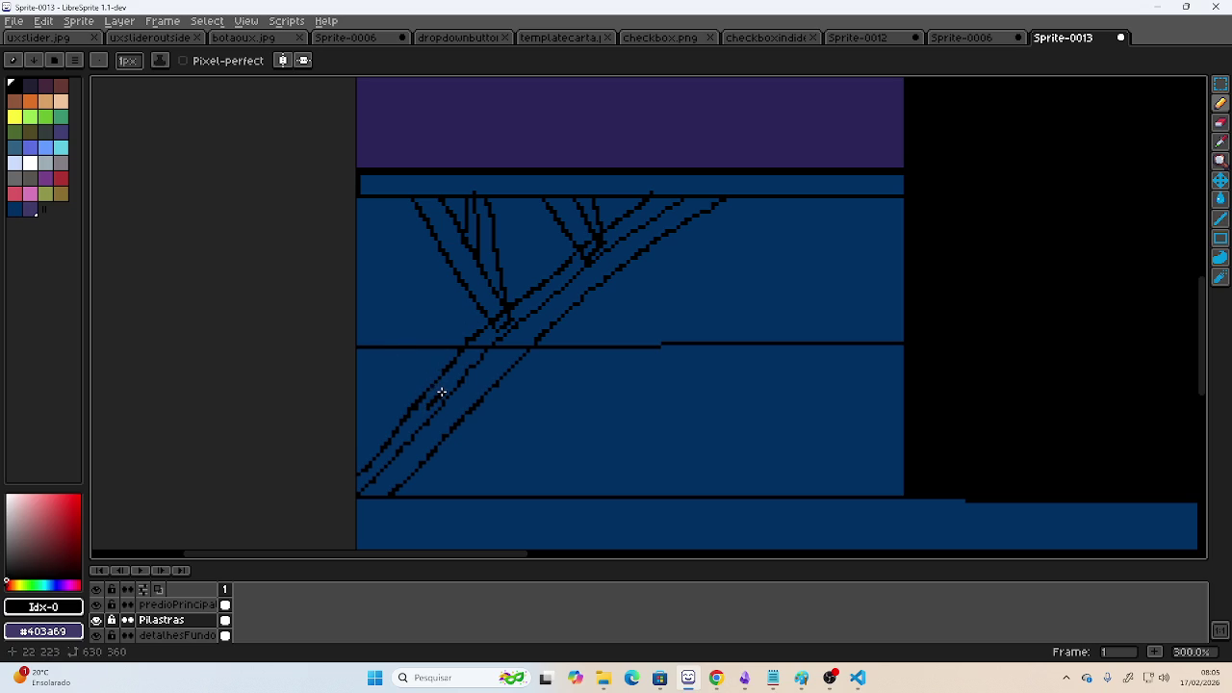
pyautogui.click(440, 388)
# - Draw struts toward the block's left edge and near-vertical ones up to the top band
pyautogui.moveTo(440, 381); pyautogui.dragTo(399, 198)
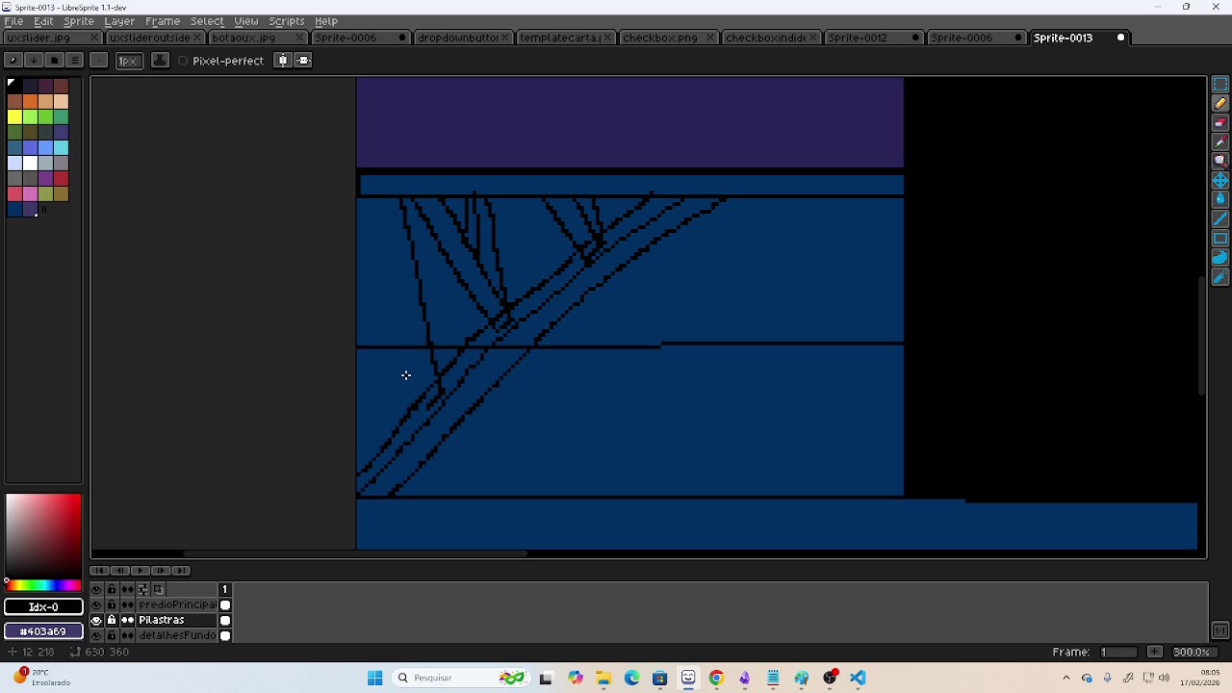
pyautogui.moveTo(440, 391); pyautogui.dragTo(355, 273)
pyautogui.moveTo(423, 397); pyautogui.dragTo(356, 313)
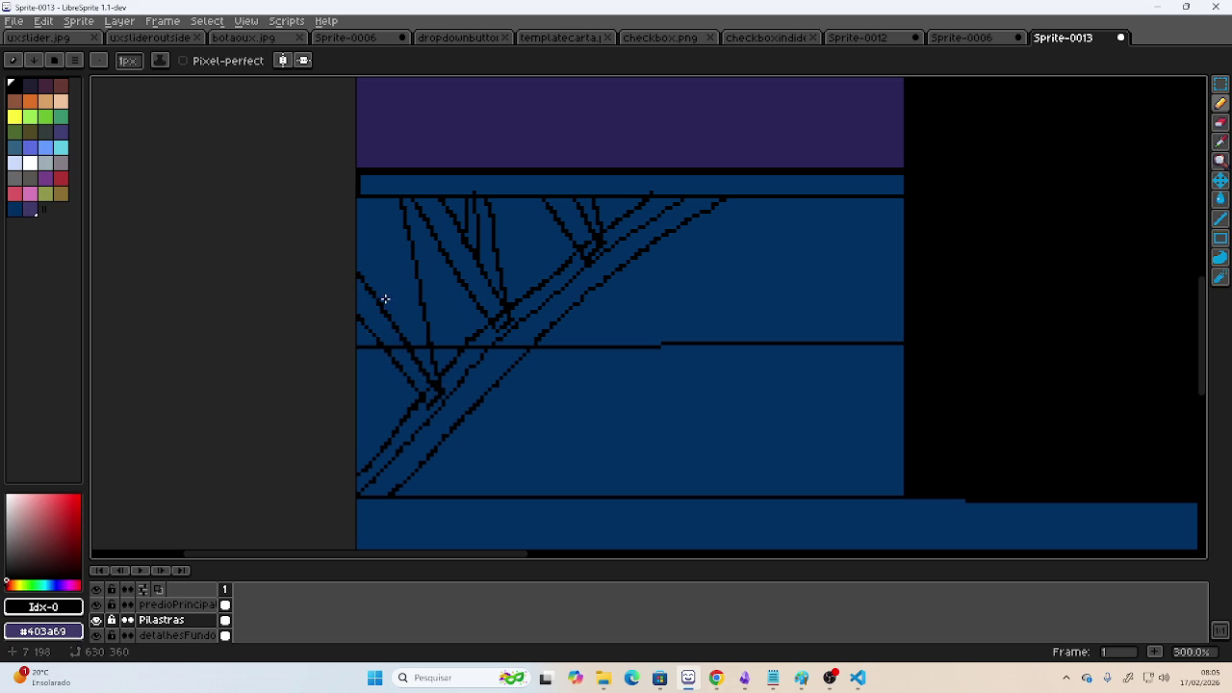
pyautogui.moveTo(378, 294); pyautogui.dragTo(372, 198)
pyautogui.hotkey('ctrl', 'z')
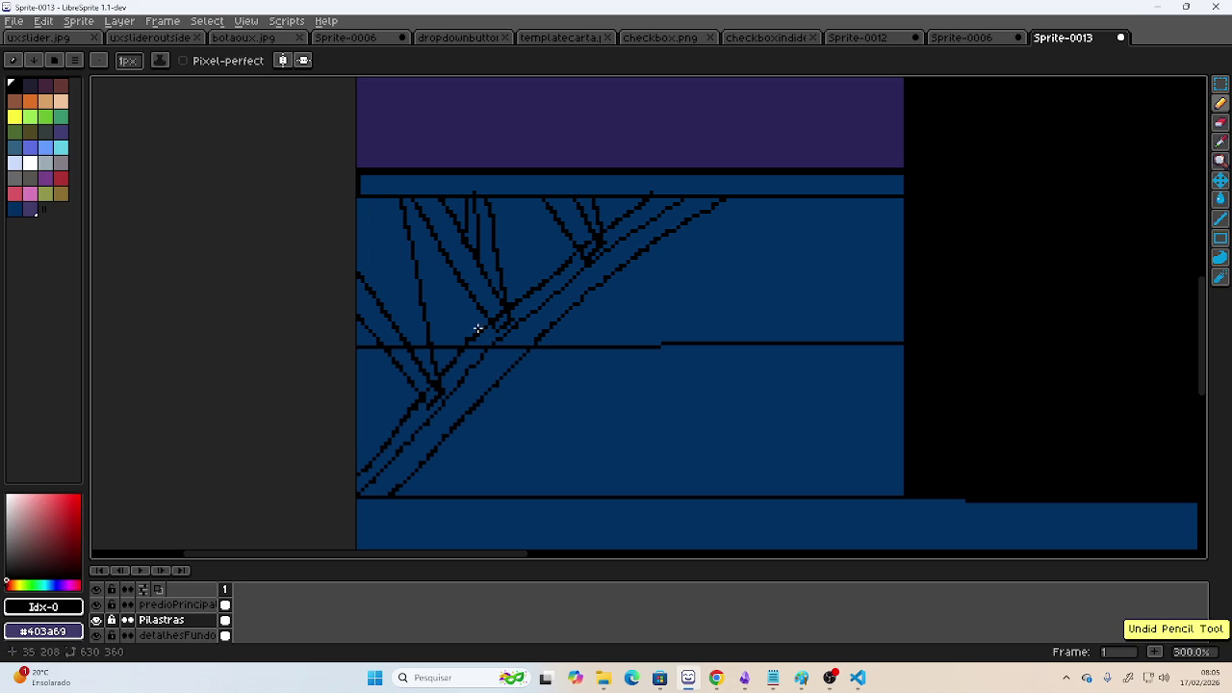
pyautogui.moveTo(395, 320); pyautogui.dragTo(367, 194)
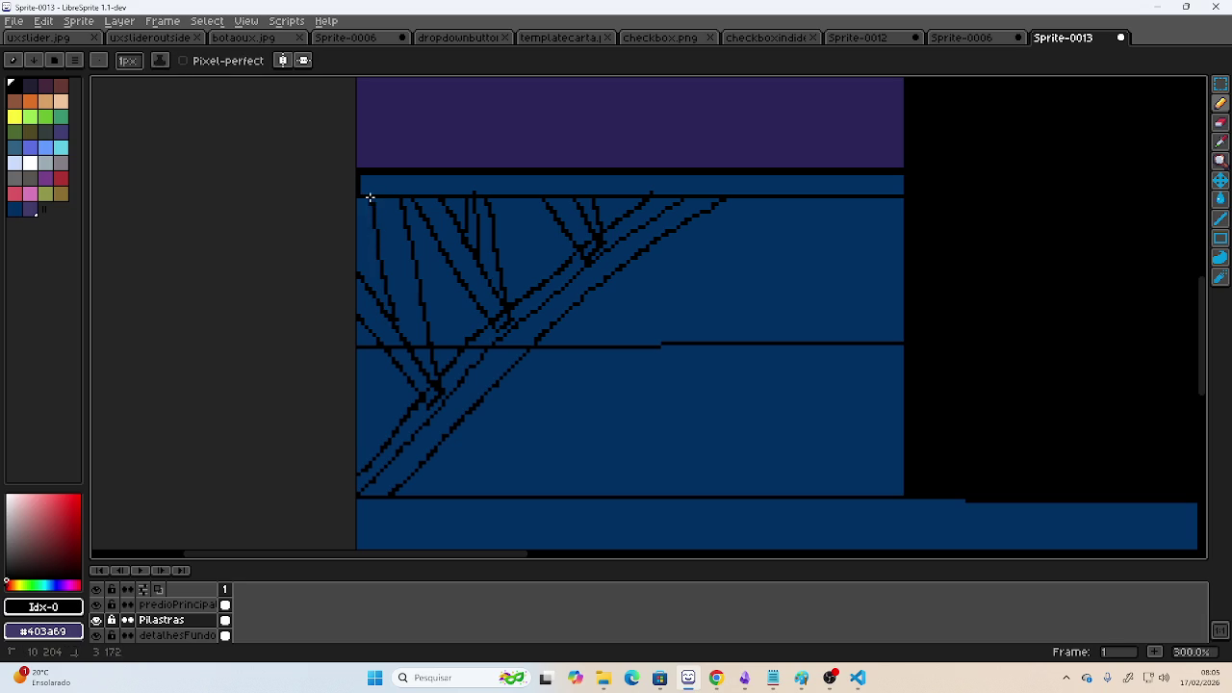
pyautogui.moveTo(410, 340); pyautogui.dragTo(387, 223)
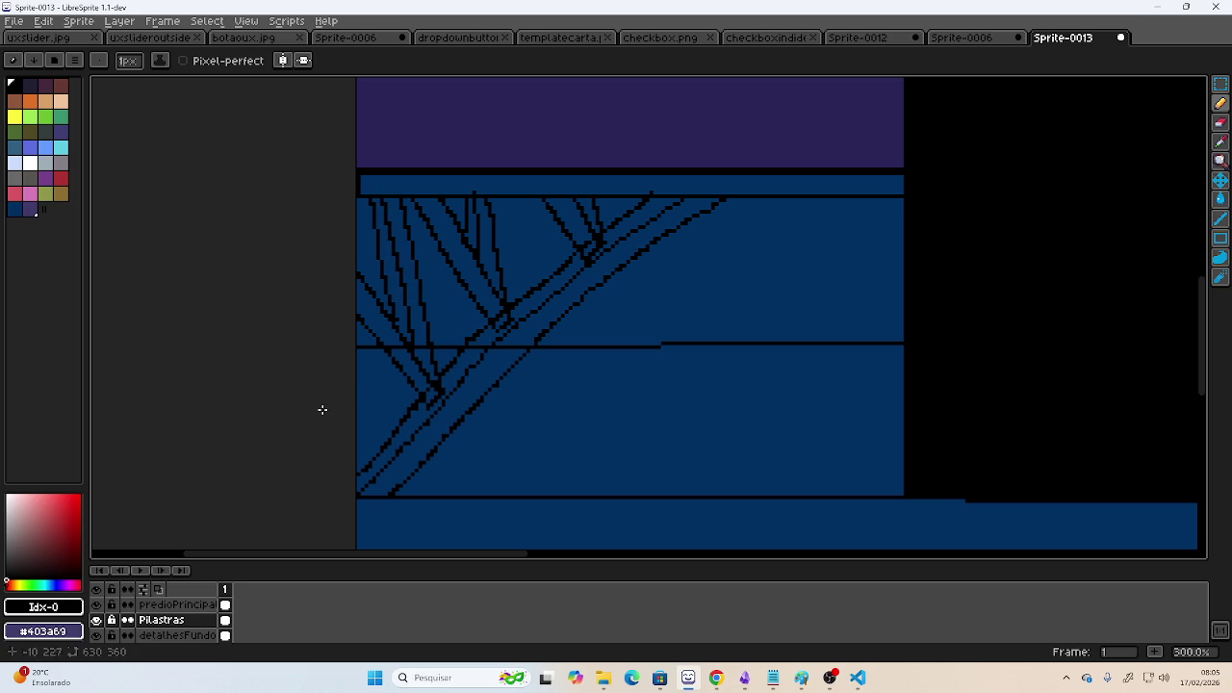
# - Zoom out to check the whole scene, then zoom back in on the left block's struts
pyautogui.scroll(-1, 564, 375)
pyautogui.scroll(-2, 608, 372)
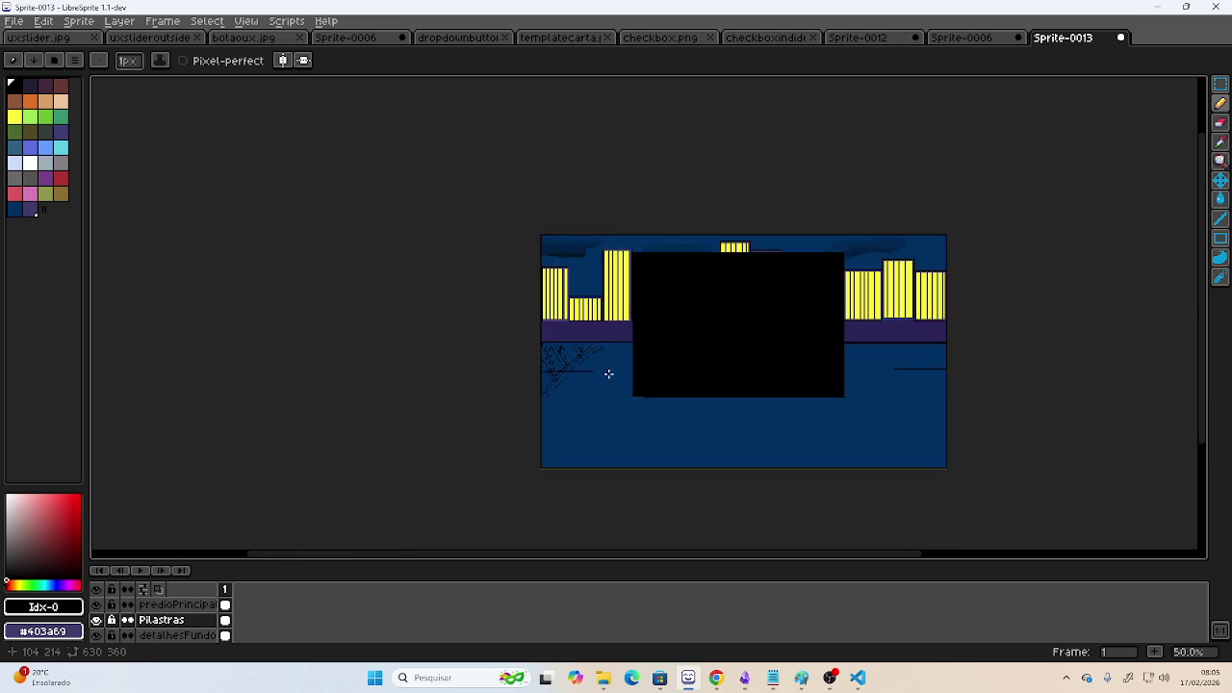
pyautogui.scroll(1, 582, 367)
pyautogui.moveTo(581, 367)
pyautogui.mouseDown()
pyautogui.moveTo(453, 344)
pyautogui.moveTo(413, 366)
pyautogui.mouseUp()
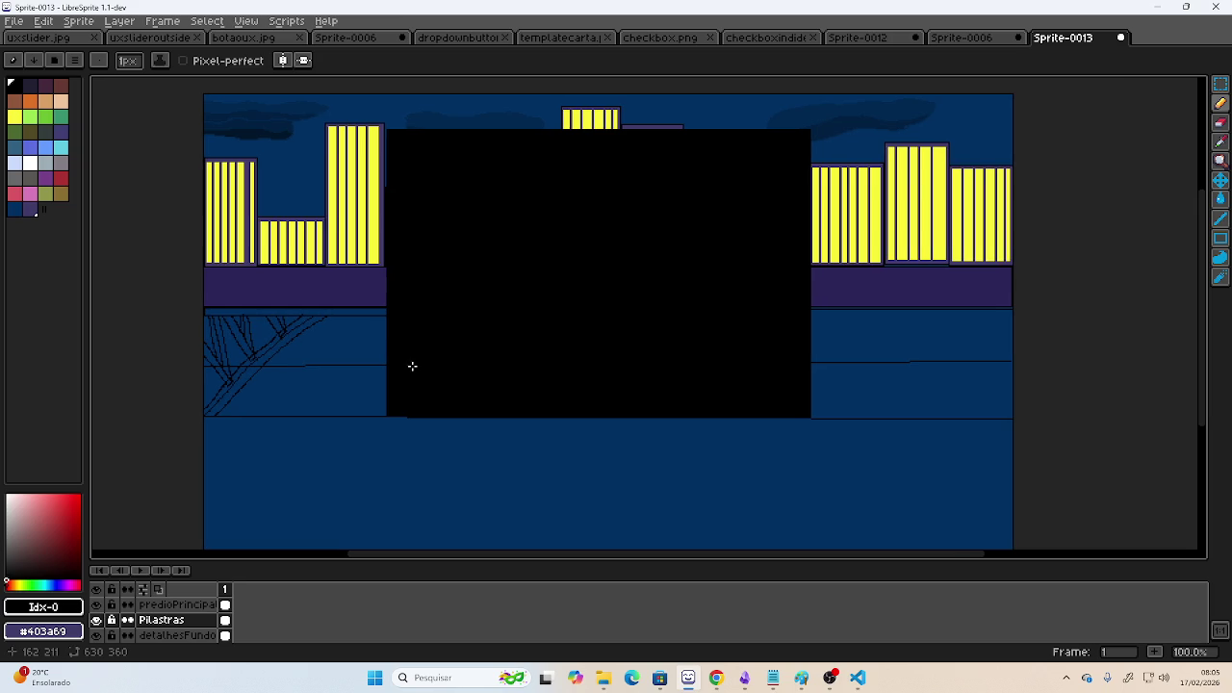
pyautogui.hotkey('alt', 'Tab')
pyautogui.hotkey('alt', 'Tab')
pyautogui.moveTo(336, 330); pyautogui.dragTo(457, 316)
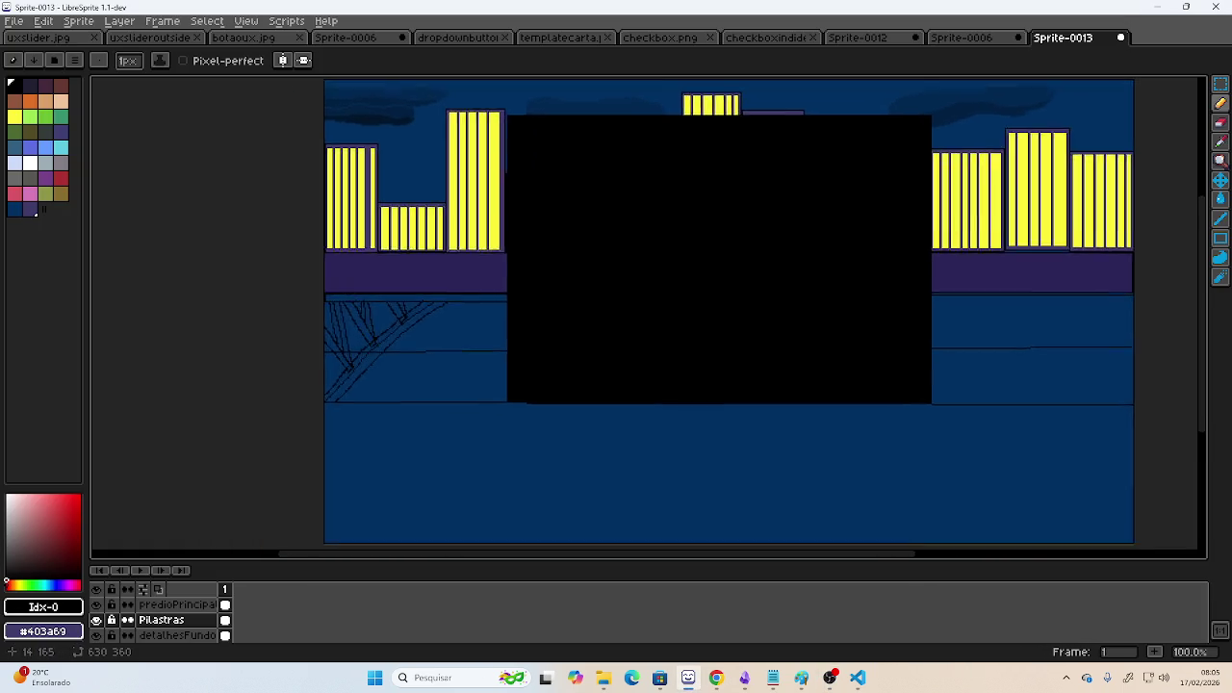
pyautogui.scroll(1, 357, 275)
pyautogui.scroll(1, 591, 341)
pyautogui.moveTo(592, 341); pyautogui.dragTo(517, 315)
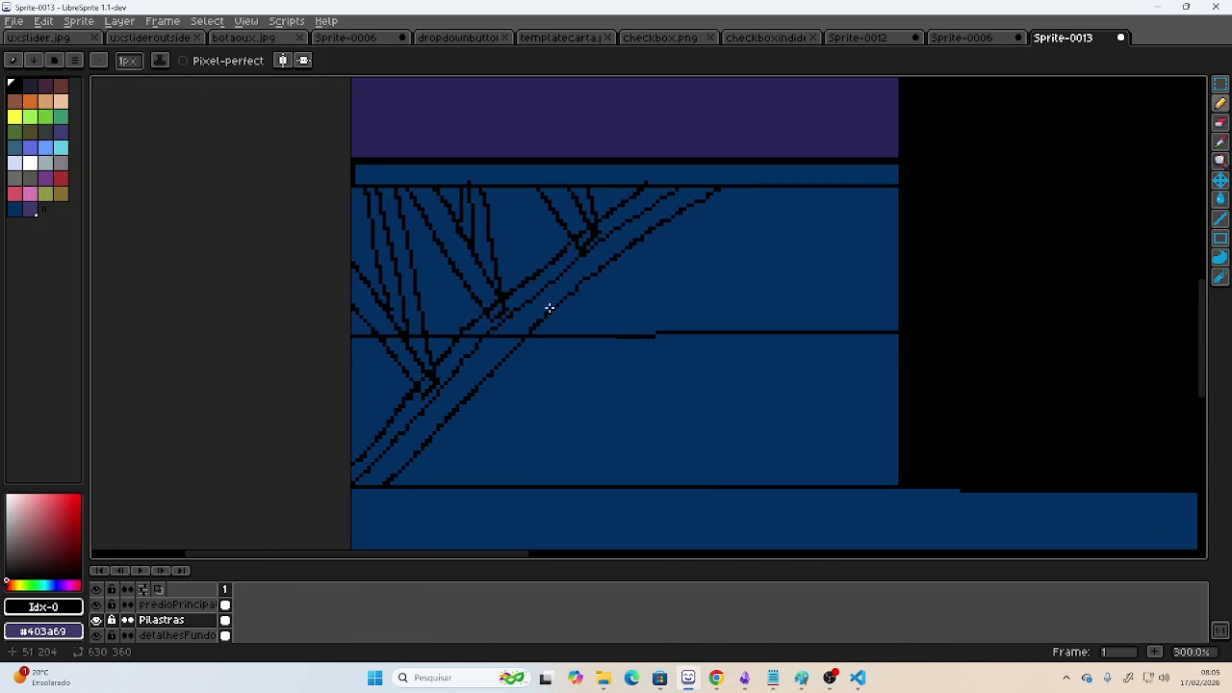
pyautogui.moveTo(643, 303); pyautogui.dragTo(675, 311)
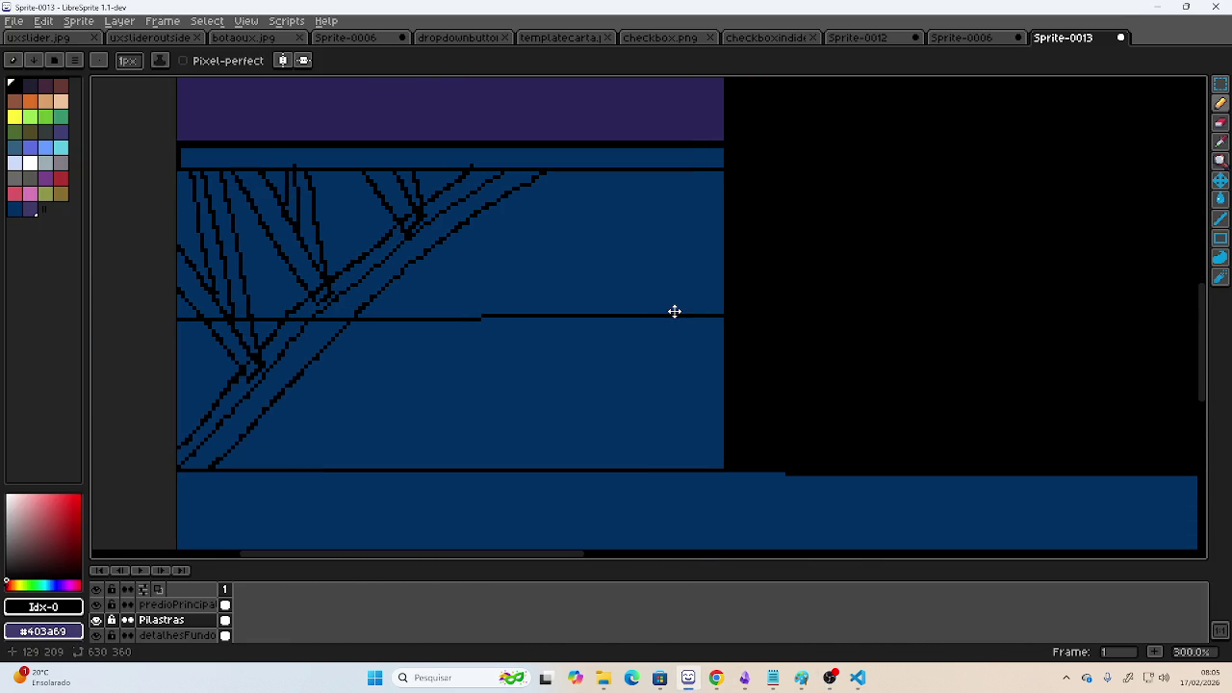
# - Select the left strut structure with the Rectangular Marquee and drag it to the right
pyautogui.click(1221, 85)
pyautogui.moveTo(174, 470)
pyautogui.mouseDown()
pyautogui.moveTo(595, 146)
pyautogui.moveTo(721, 140)
pyautogui.mouseUp()
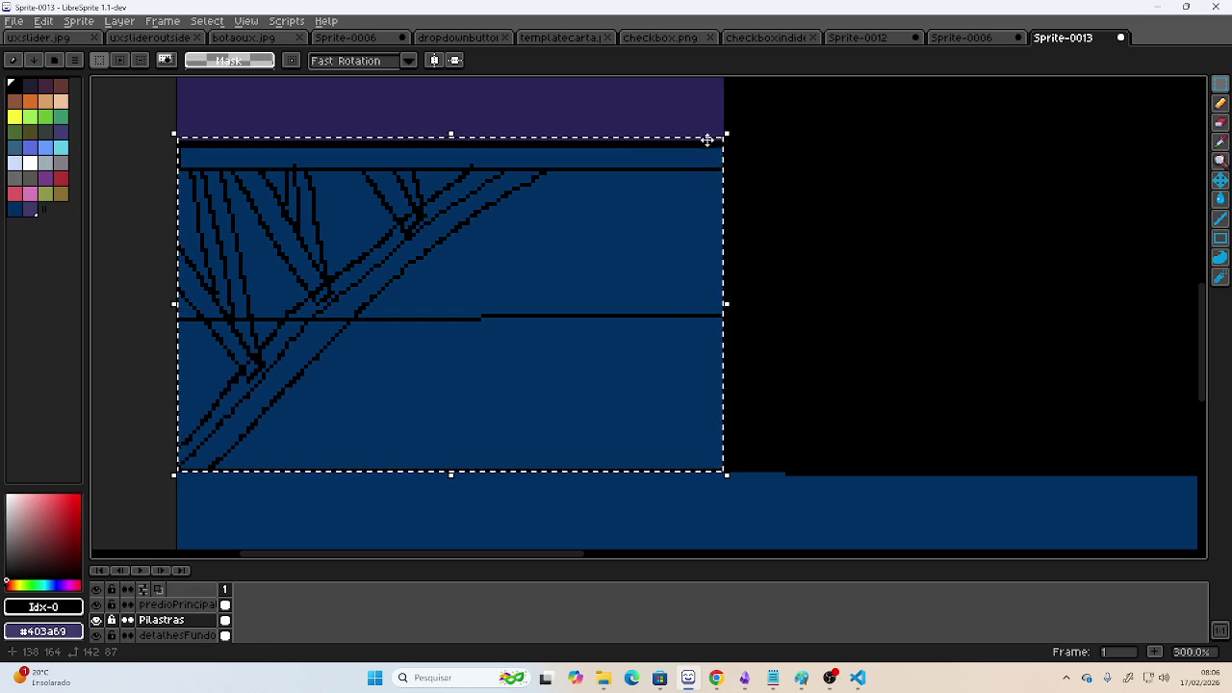
pyautogui.moveTo(501, 248); pyautogui.dragTo(1199, 261)
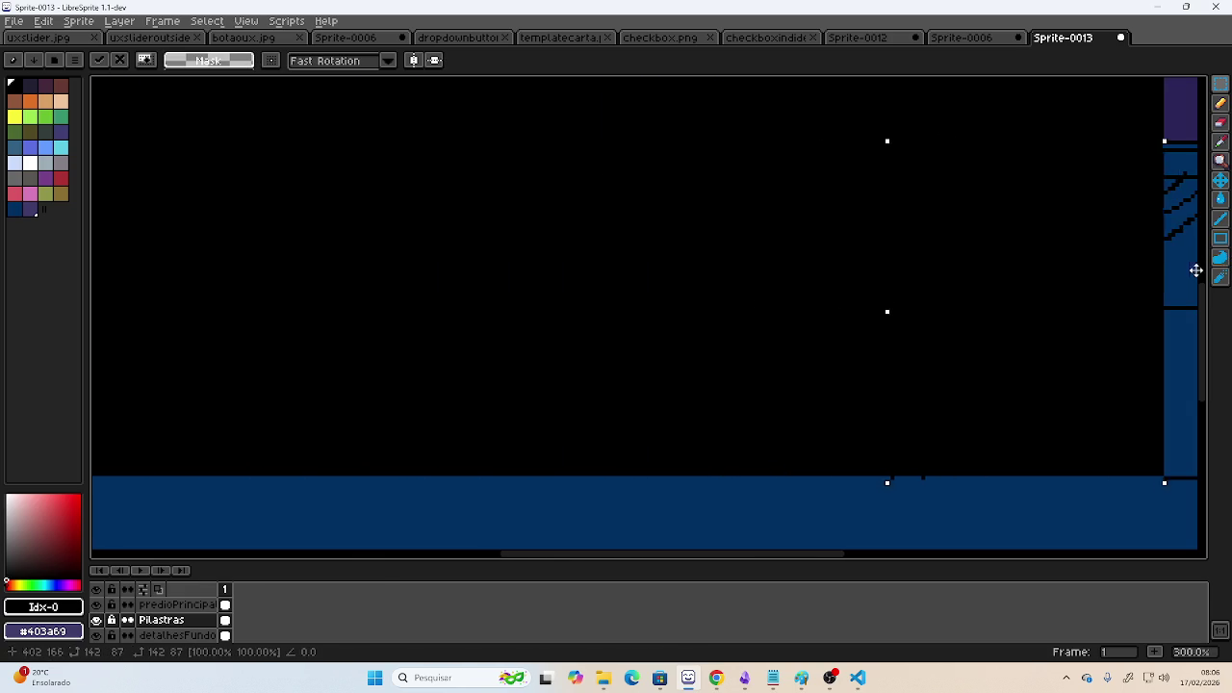
pyautogui.moveTo(1198, 260)
pyautogui.mouseDown()
pyautogui.moveTo(899, 279)
pyautogui.moveTo(747, 272)
pyautogui.moveTo(768, 269)
pyautogui.mouseUp()
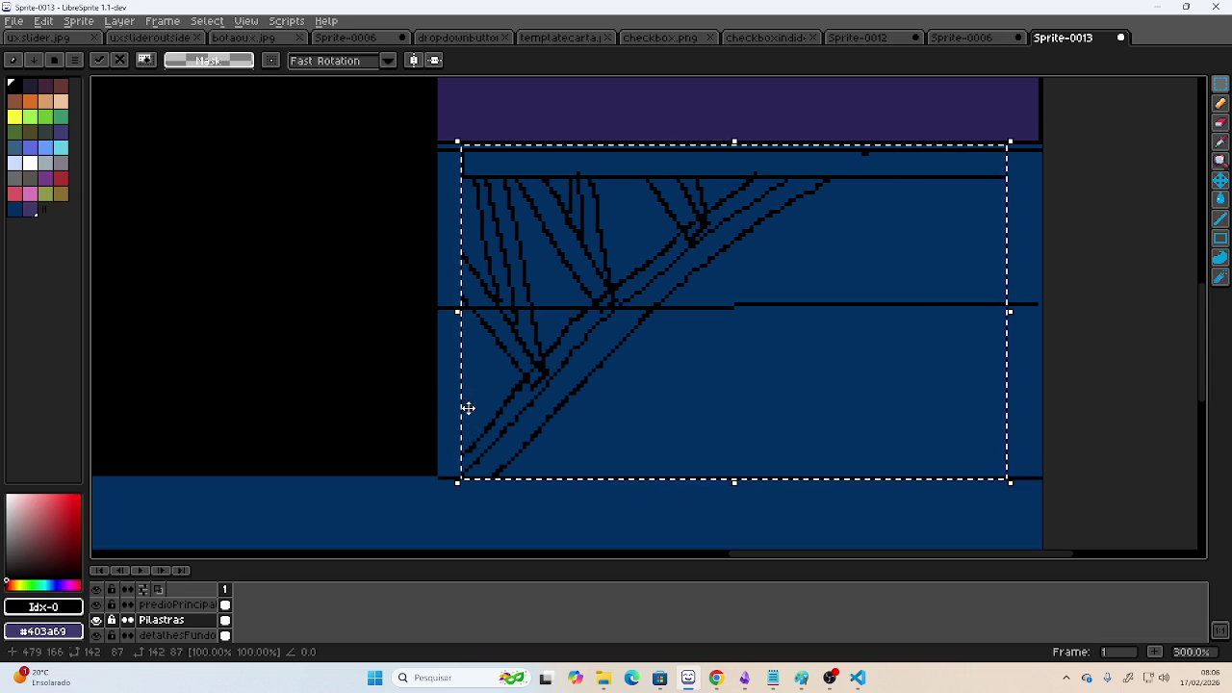
# - Flip the lifted struts horizontally and commit them against the black block's right edge
pyautogui.moveTo(460, 312); pyautogui.dragTo(1197, 306)
pyautogui.moveTo(1038, 311)
pyautogui.mouseDown()
pyautogui.moveTo(503, 314)
pyautogui.moveTo(526, 313)
pyautogui.mouseUp()
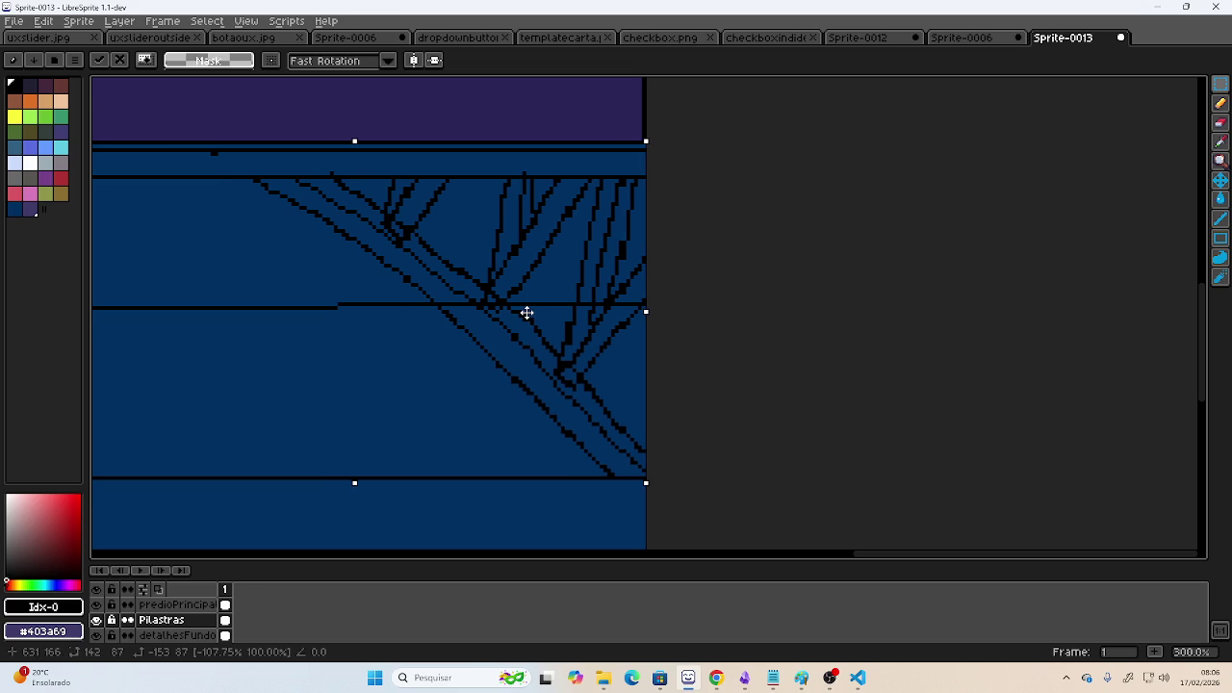
pyautogui.moveTo(738, 352); pyautogui.dragTo(952, 352)
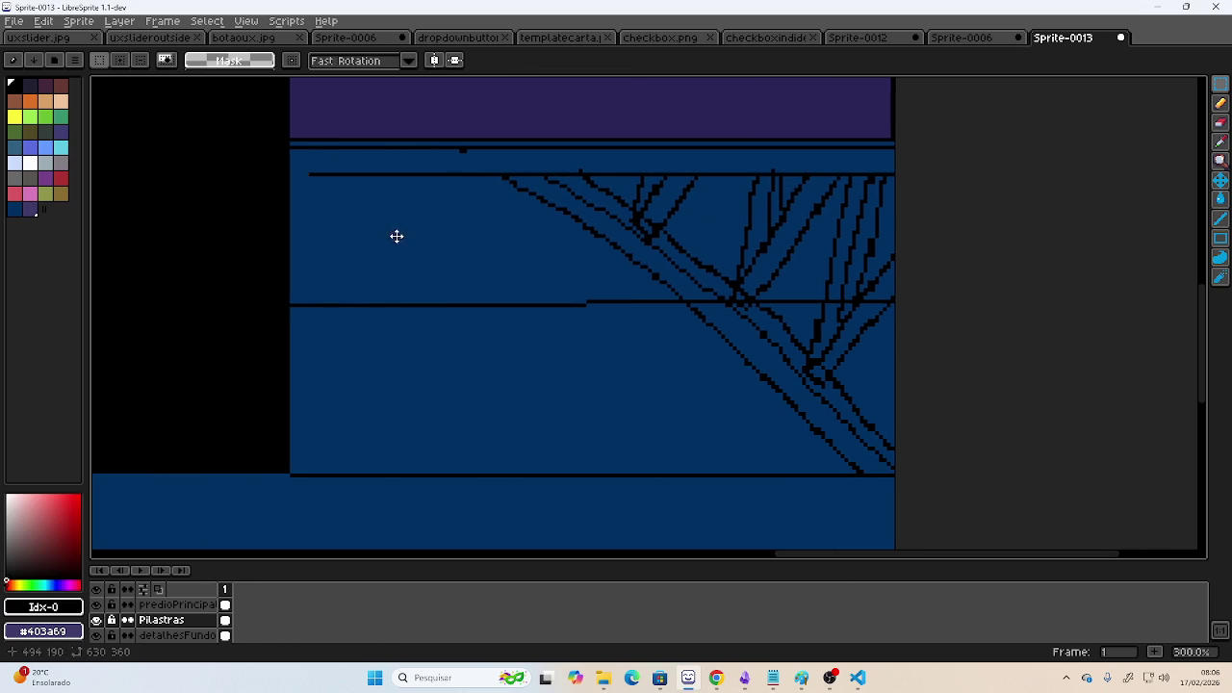
pyautogui.hscroll(-10, 396, 237)
pyautogui.hscroll(-10, 819, 250)
pyautogui.hscroll(-3, 674, 256)
pyautogui.hscroll(10, 564, 258)
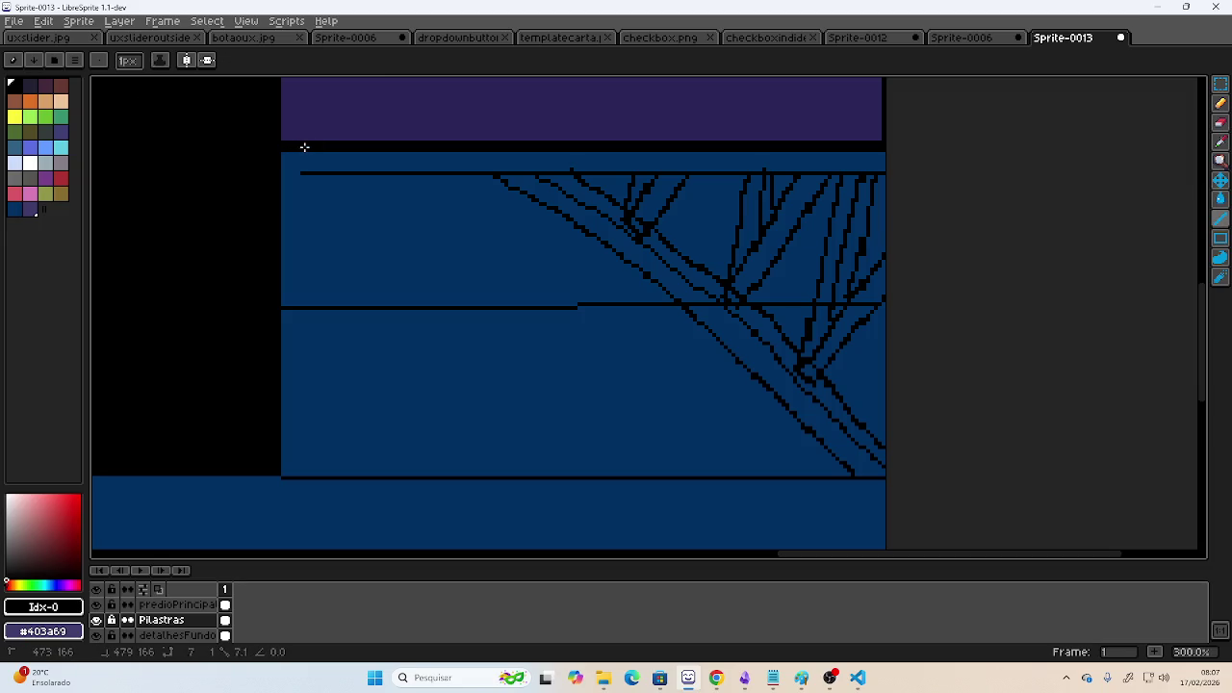
# - Scroll and pan around the canvas to centre the whole skyline in view
pyautogui.moveTo(305, 172); pyautogui.dragTo(287, 172)
pyautogui.hscroll(-10, 622, 302)
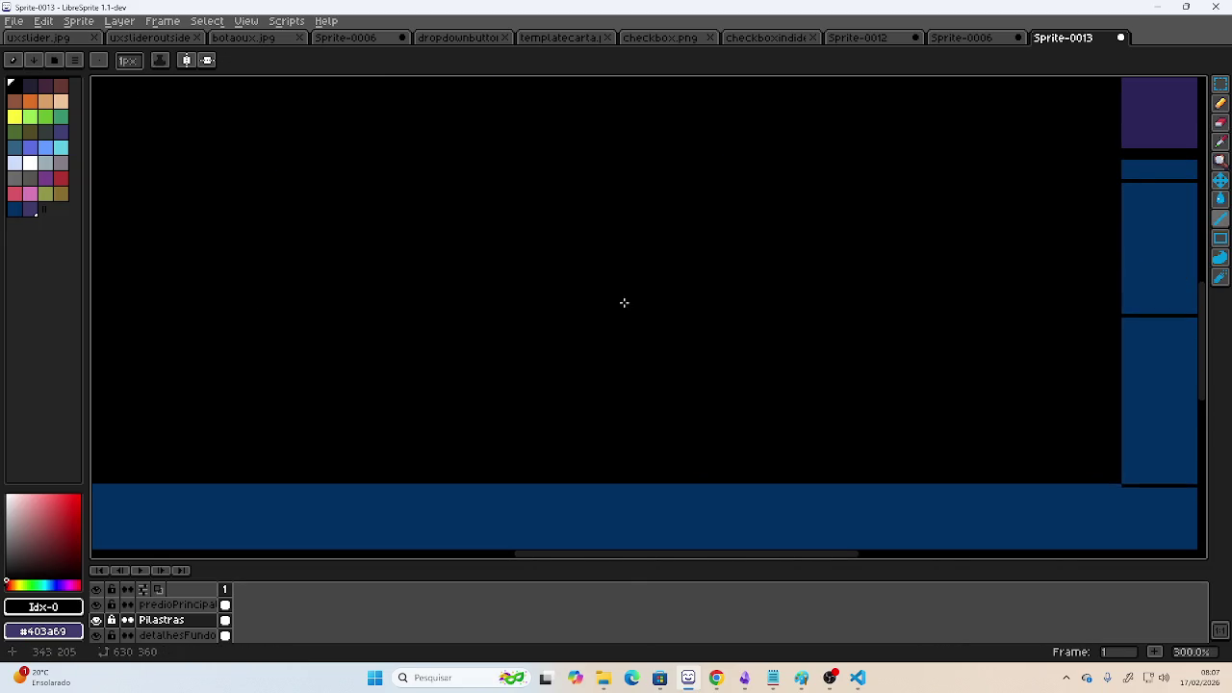
pyautogui.hscroll(10, 509, 306)
pyautogui.hscroll(-3, 413, 303)
pyautogui.scroll(5, 577, 288)
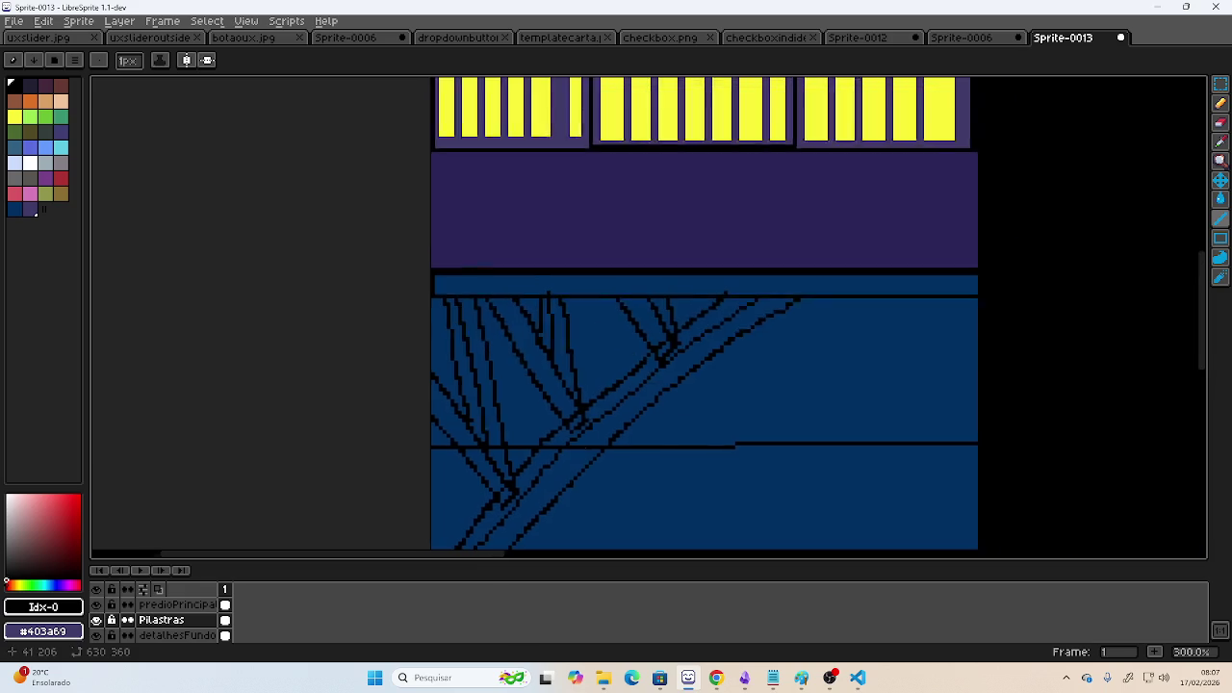
pyautogui.scroll(3, 735, 280)
pyautogui.scroll(3, 734, 279)
pyautogui.hscroll(5, 646, 413)
pyautogui.hscroll(5, 468, 321)
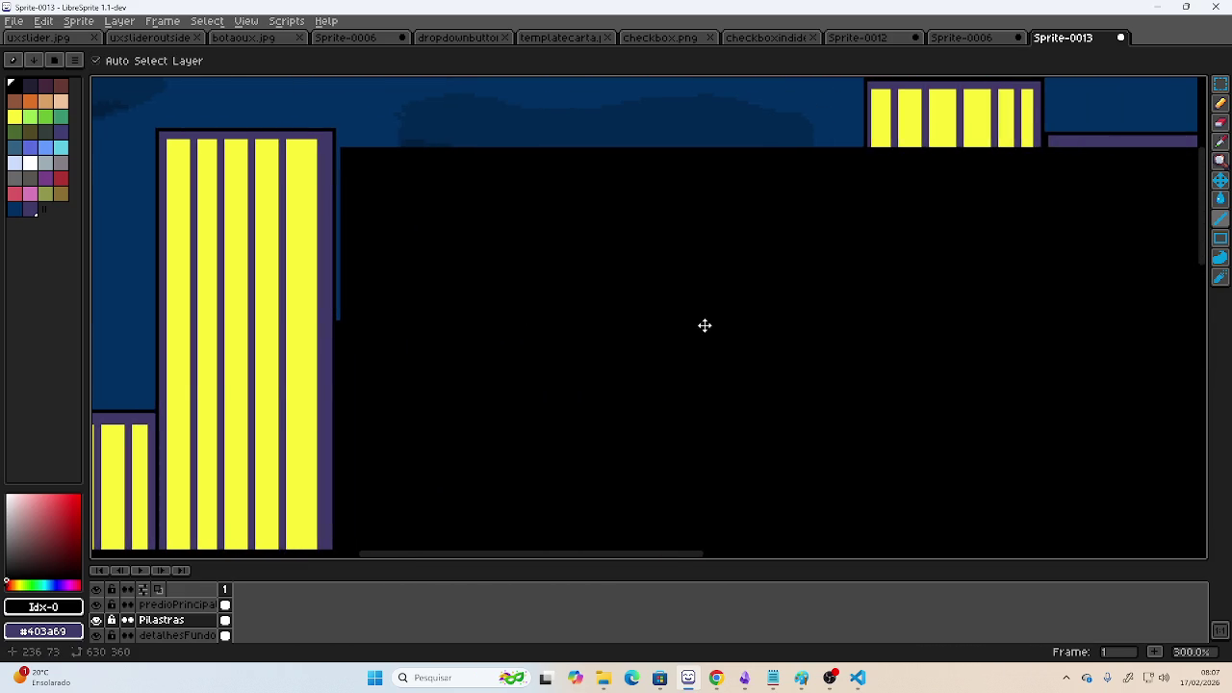
pyautogui.scroll(-2, 635, 308)
pyautogui.hscroll(3, 592, 294)
pyautogui.hscroll(-4, 665, 281)
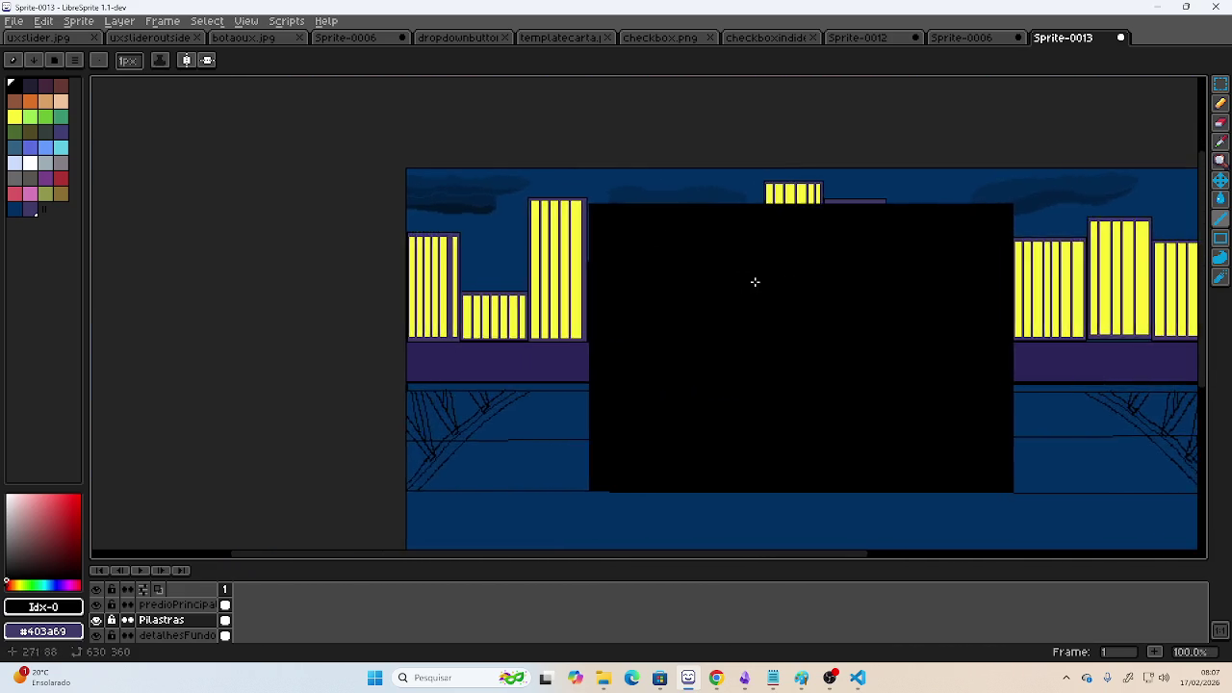
pyautogui.scroll(2, 754, 280)
pyautogui.scroll(1, 538, 276)
pyautogui.hscroll(8, 484, 308)
pyautogui.scroll(-2, 485, 308)
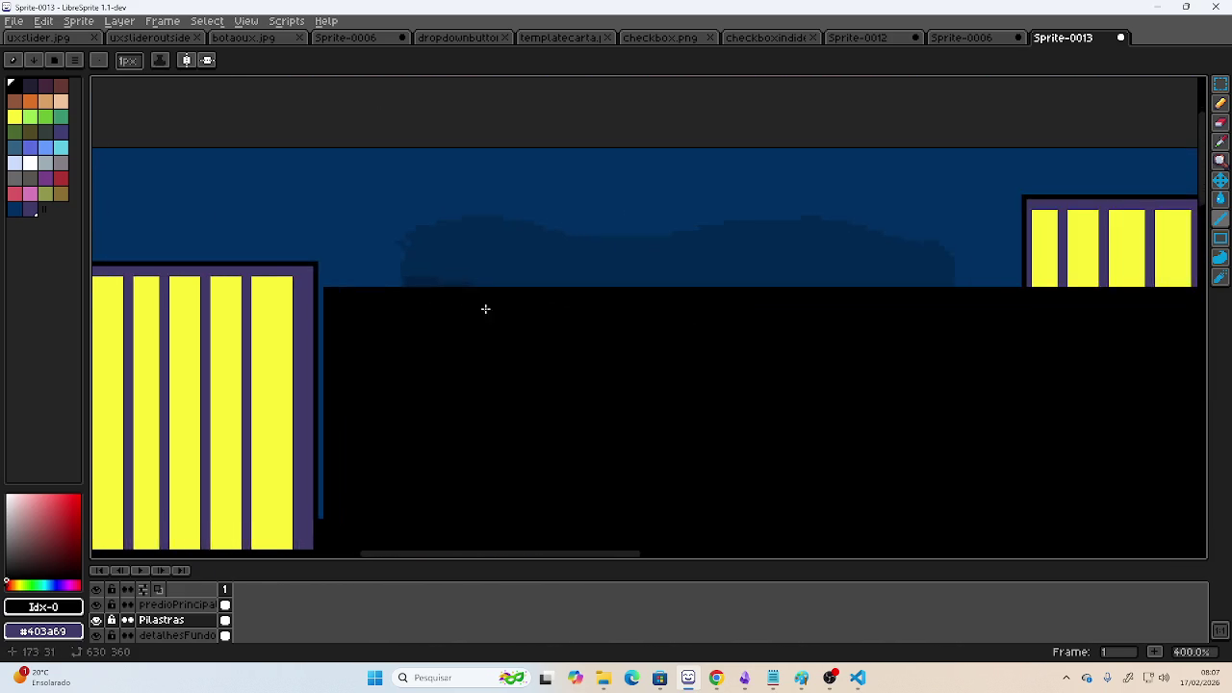
pyautogui.hscroll(4, 715, 358)
pyautogui.scroll(-1, 715, 358)
pyautogui.hscroll(-4, 715, 358)
pyautogui.scroll(1, 418, 314)
pyautogui.hscroll(4, 610, 302)
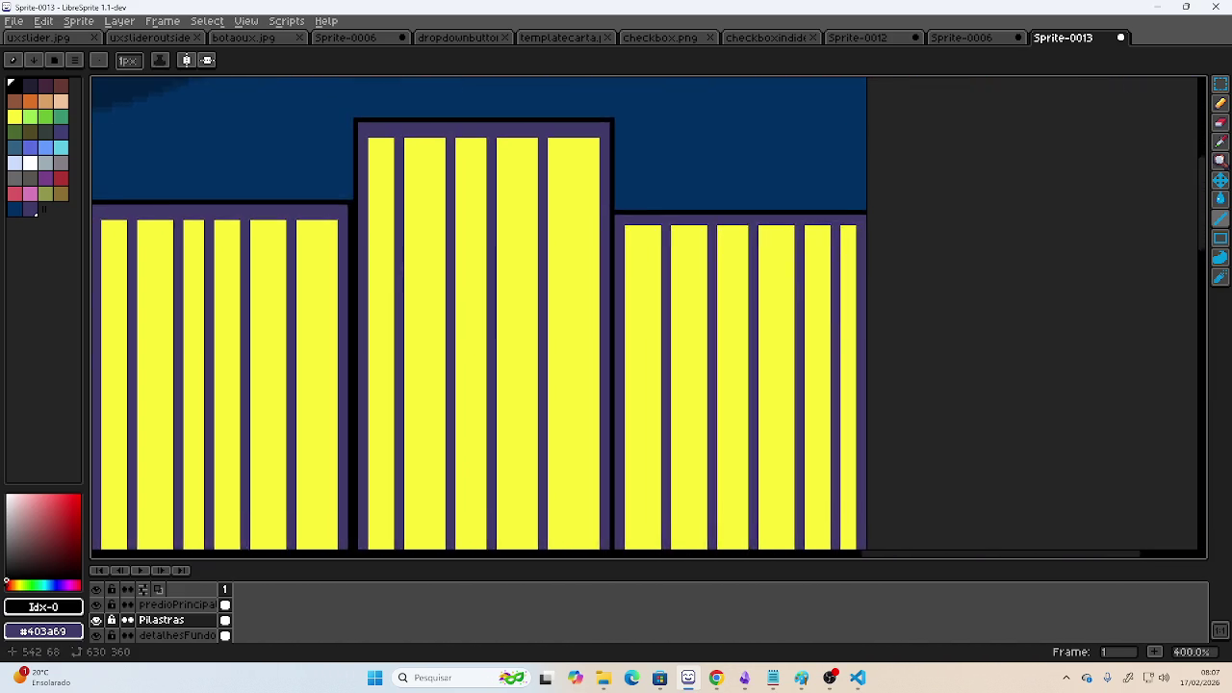
pyautogui.scroll(-2, 438, 258)
pyautogui.scroll(-2, 438, 258)
pyautogui.hscroll(-3, 438, 258)
pyautogui.scroll(-2, 578, 349)
pyautogui.scroll(-3, 584, 251)
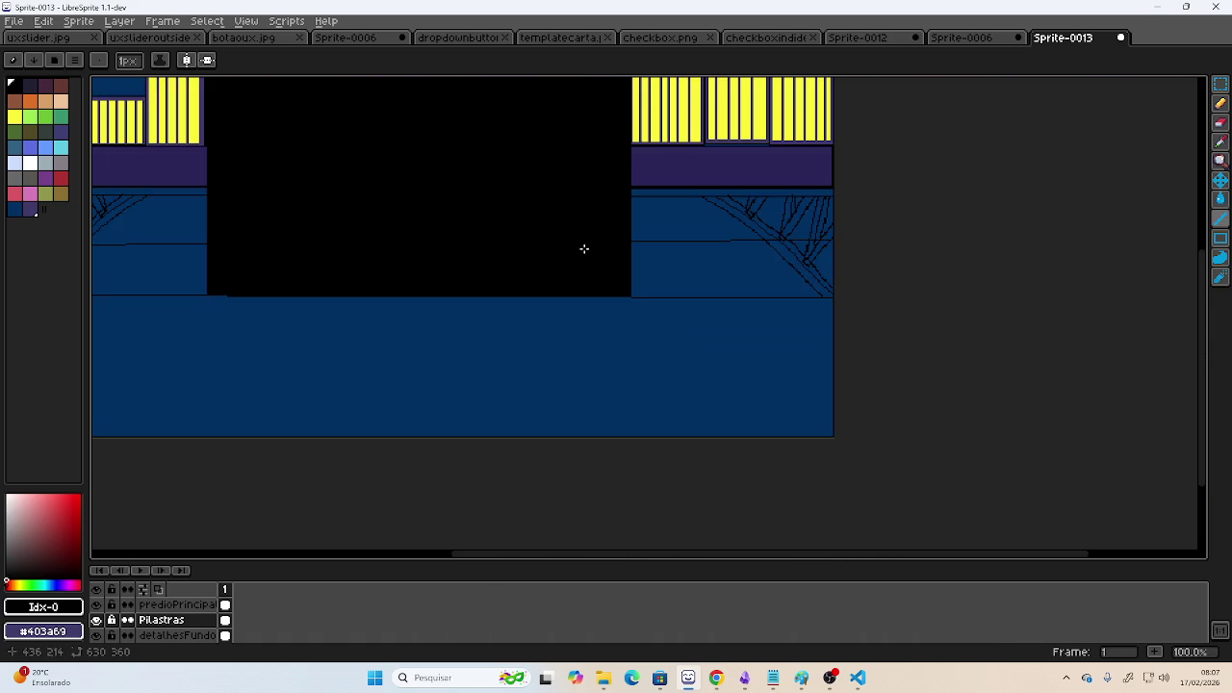
pyautogui.scroll(-1, 497, 237)
pyautogui.hscroll(-2, 497, 237)
pyautogui.scroll(1, 529, 278)
pyautogui.moveTo(520, 274); pyautogui.dragTo(571, 288)
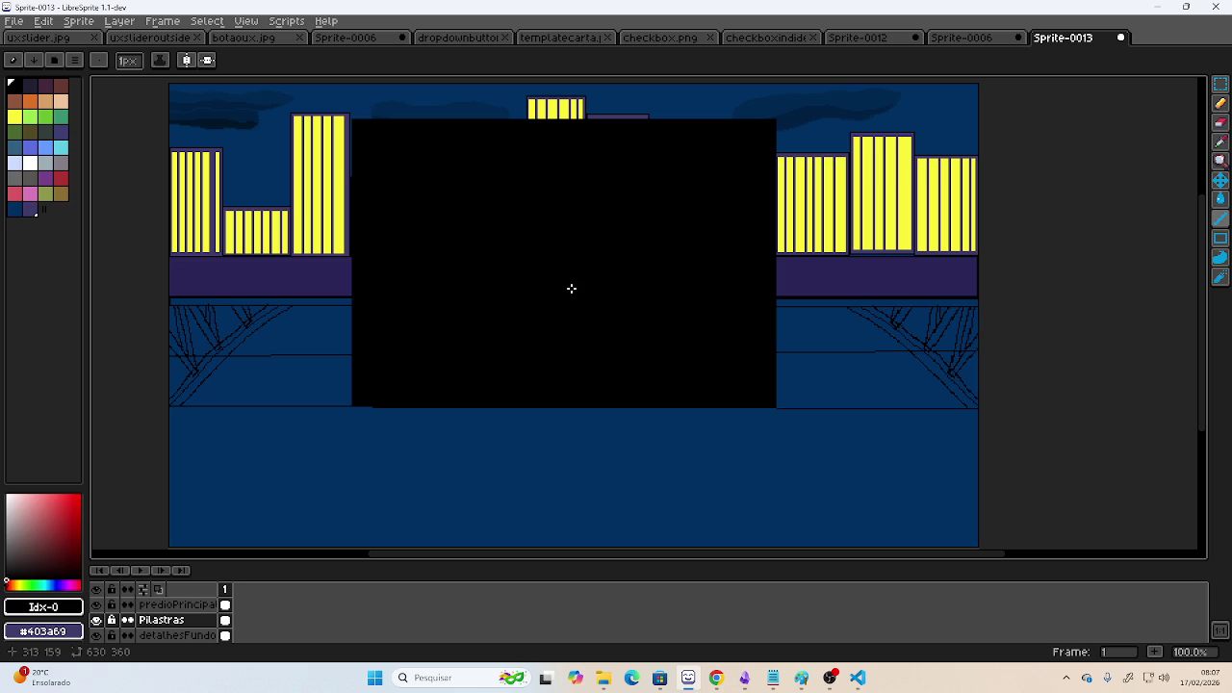
# - Briefly restore and minimize the OBS window, then zoom the sprite view
pyautogui.click(830, 678)
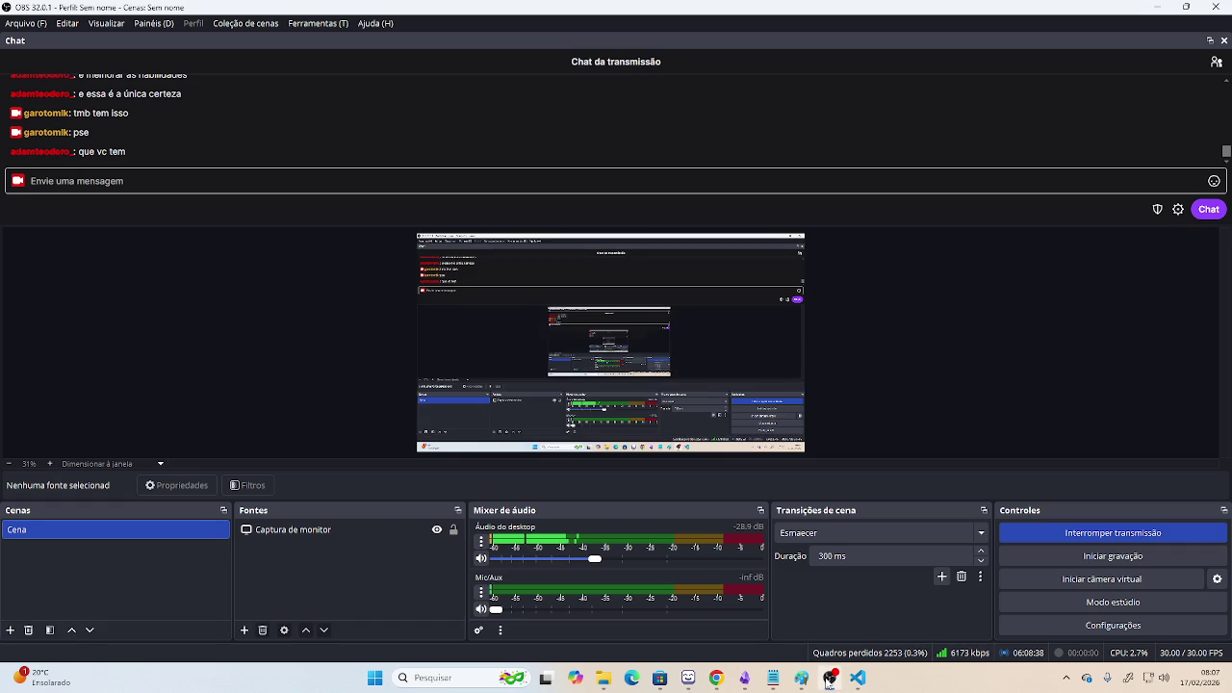
pyautogui.click(830, 678)
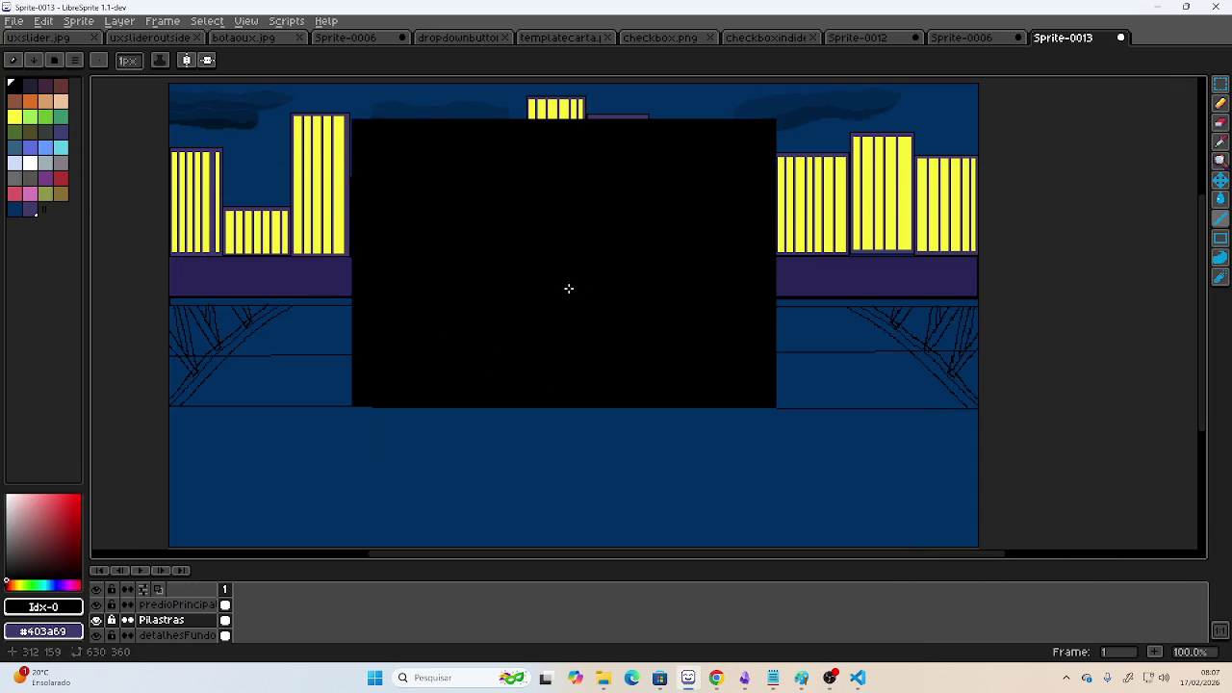
pyautogui.scroll(1, 167, 371)
# - Sample the ground strip's dark purple, trial-fill the strut band, and undo the fill
pyautogui.scroll(1, 188, 337)
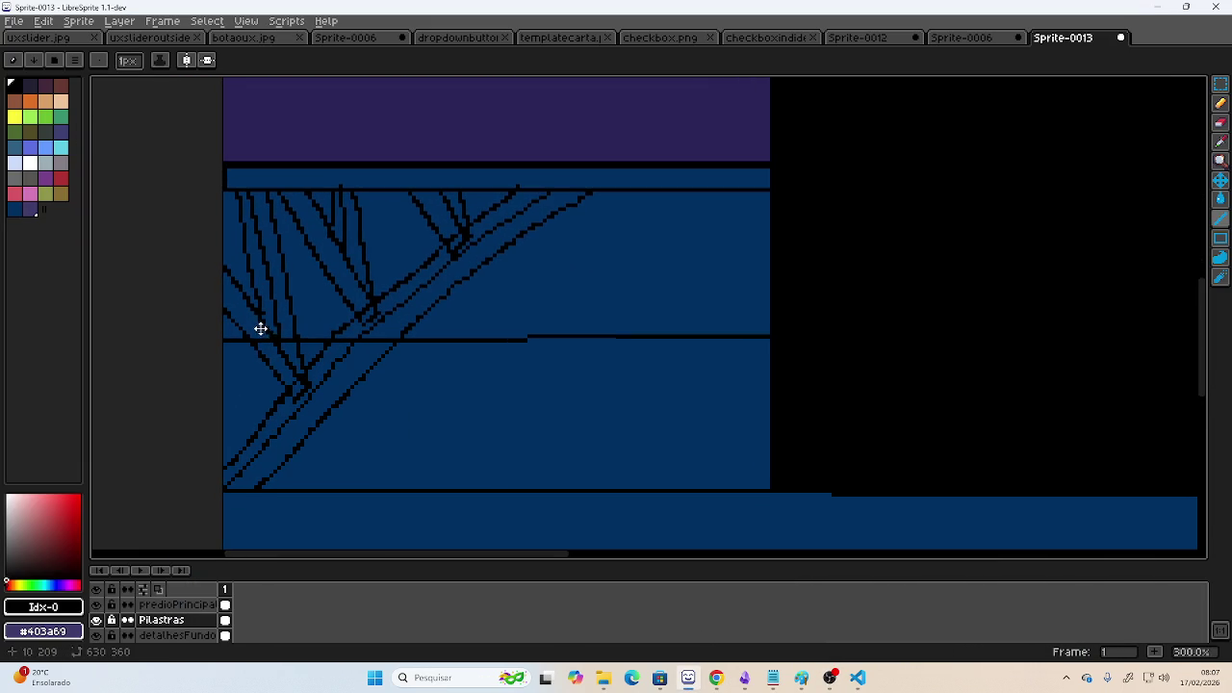
pyautogui.scroll(2, 423, 337)
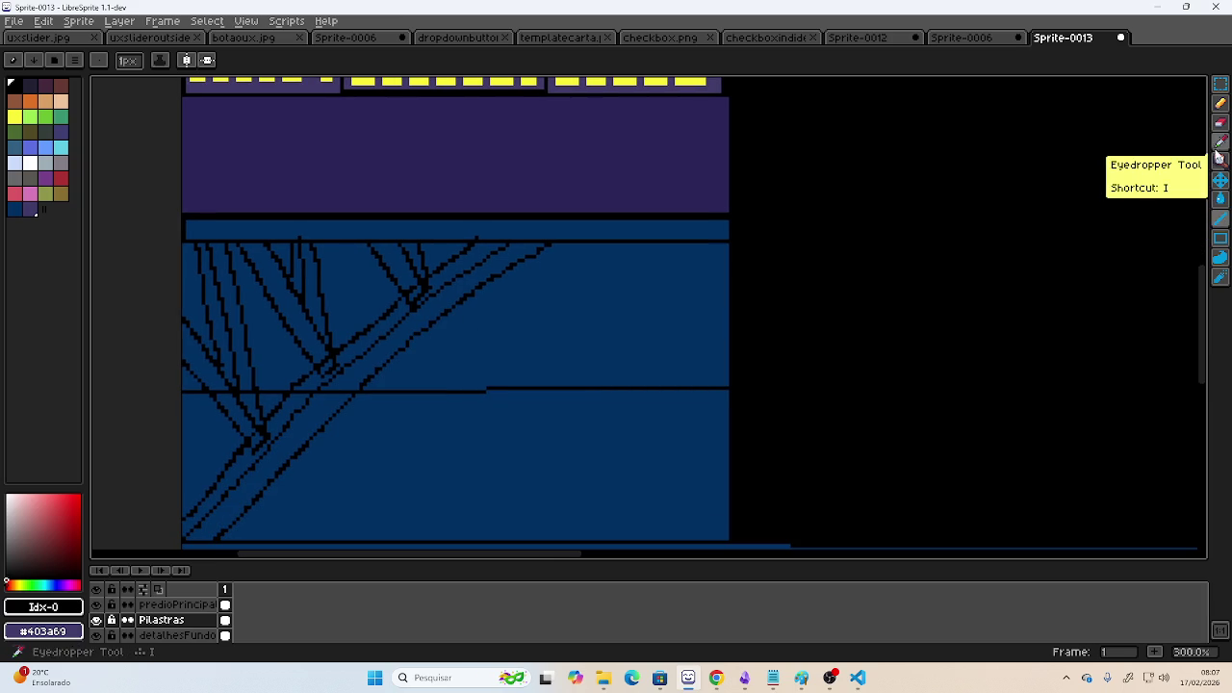
pyautogui.click(1221, 142)
pyautogui.click(568, 164)
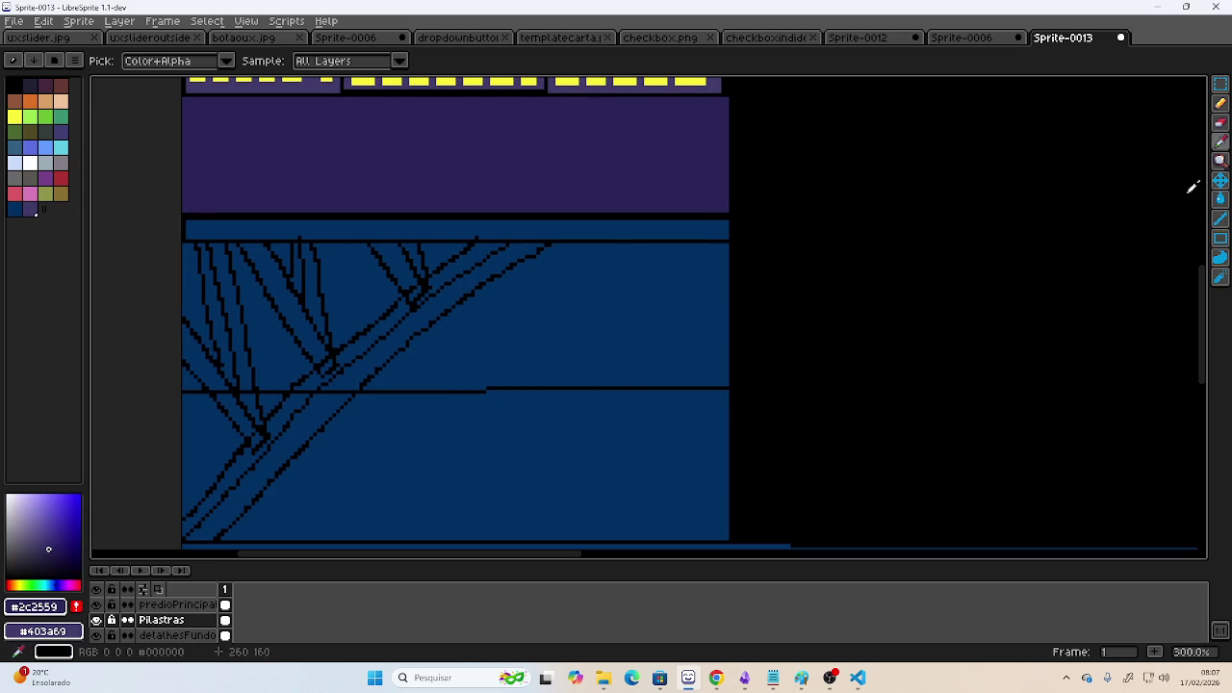
pyautogui.click(1219, 200)
pyautogui.click(56, 549)
pyautogui.click(321, 405)
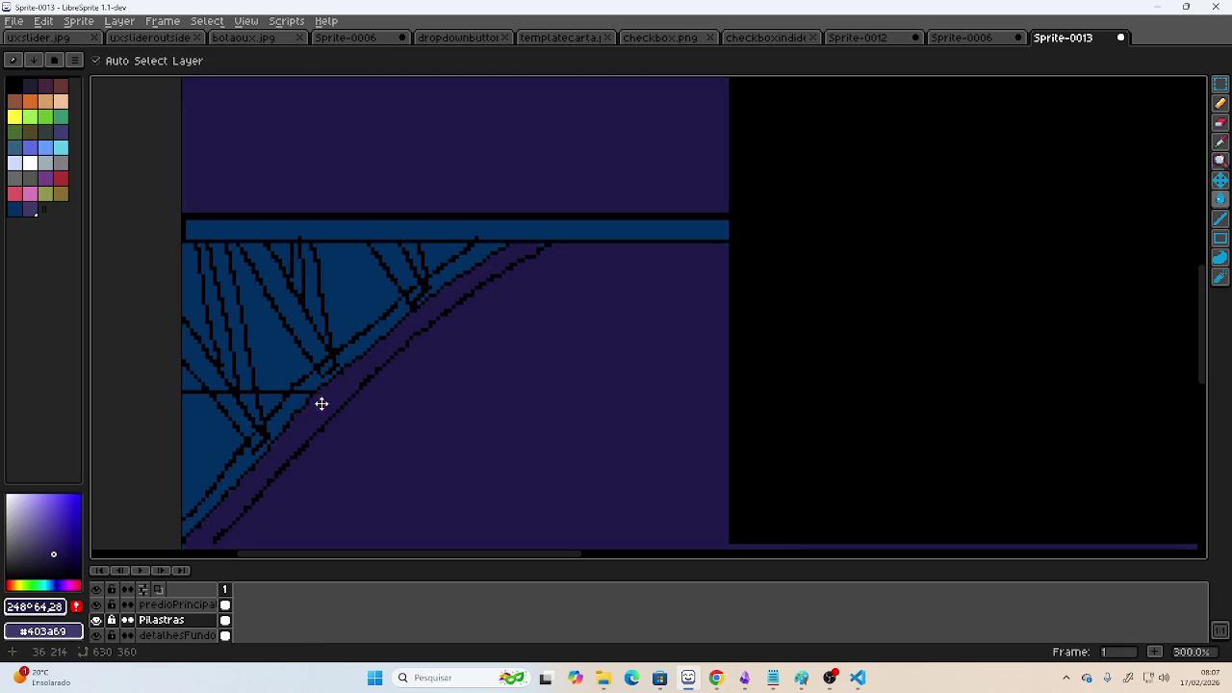
pyautogui.hotkey('ctrl', 'z')
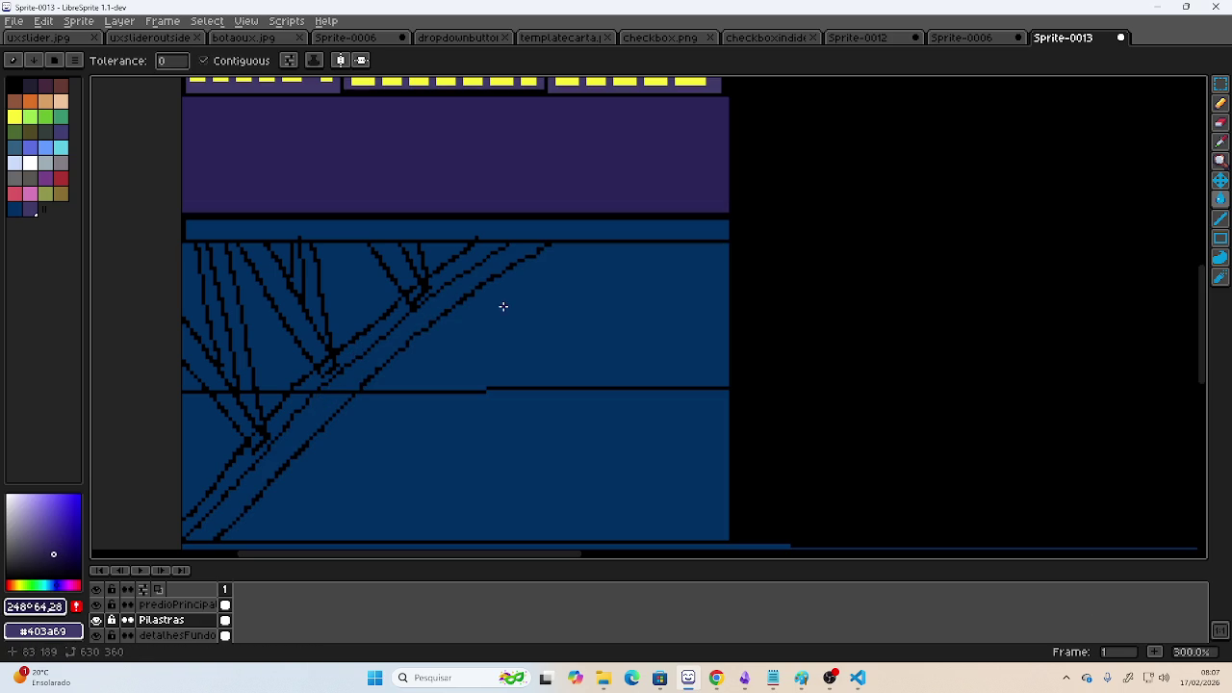
# - Trial-fill the diagonal band with palette colour 33, undo it, and sample a dark purple
pyautogui.click(1220, 103)
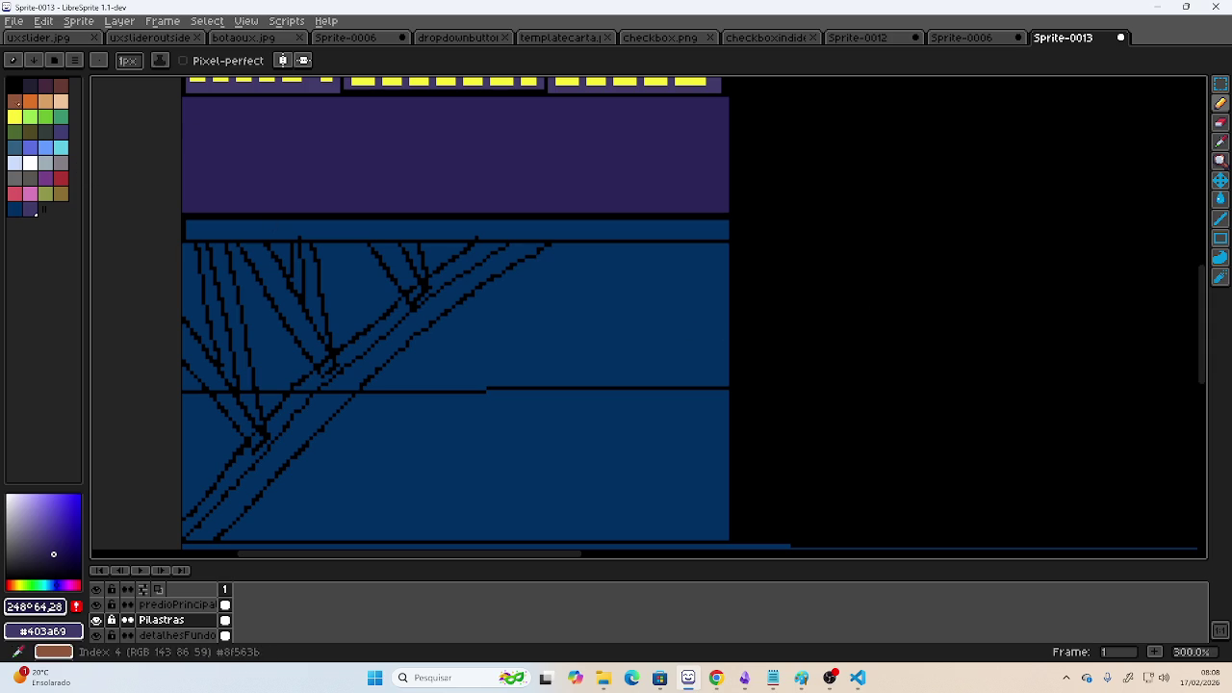
pyautogui.click(15, 84)
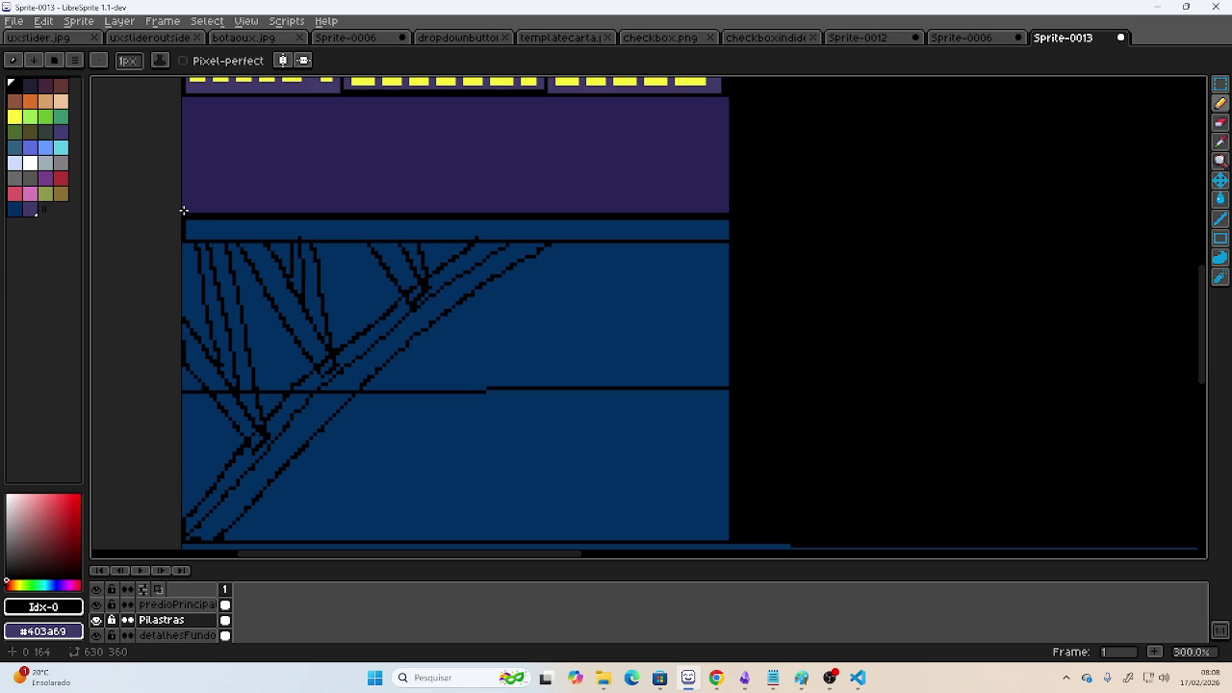
pyautogui.click(1221, 199)
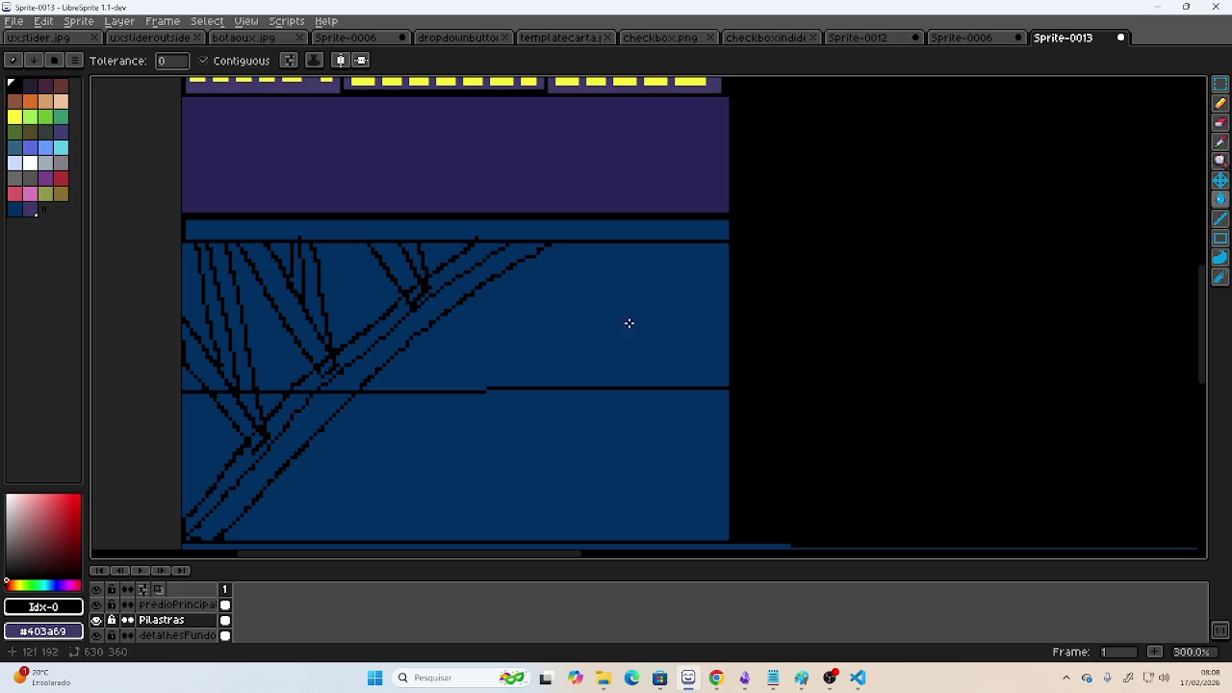
pyautogui.click(30, 210)
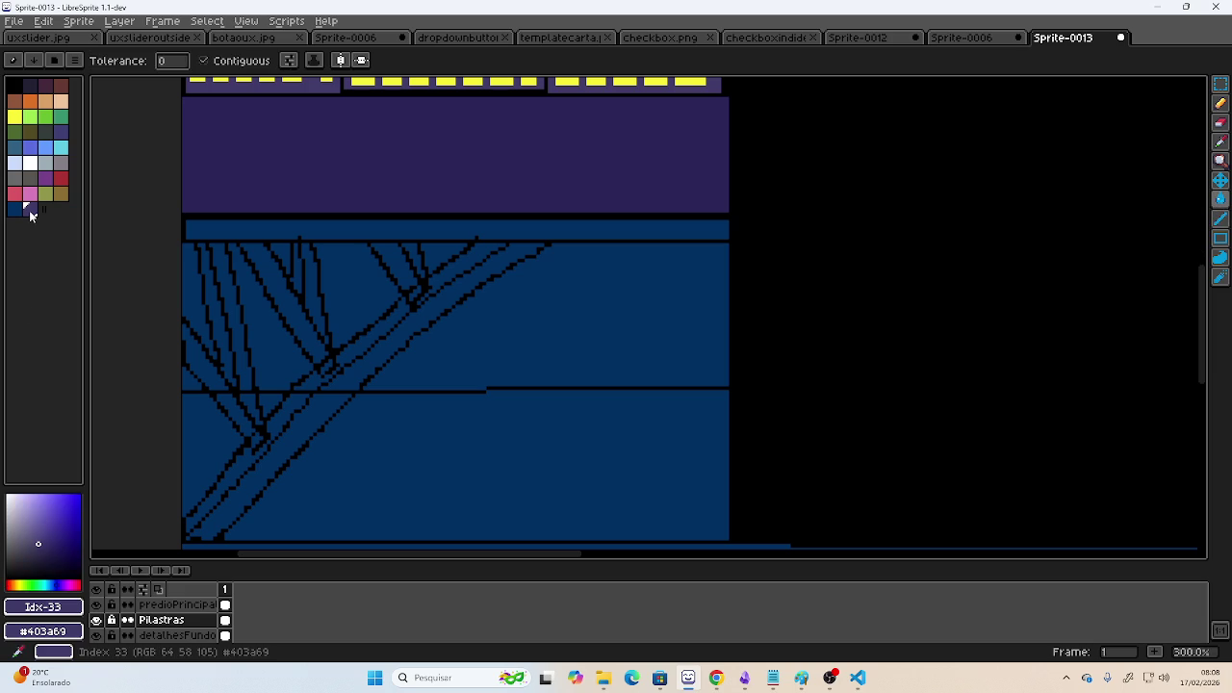
pyautogui.click(341, 380)
pyautogui.hotkey('ctrl', 'z')
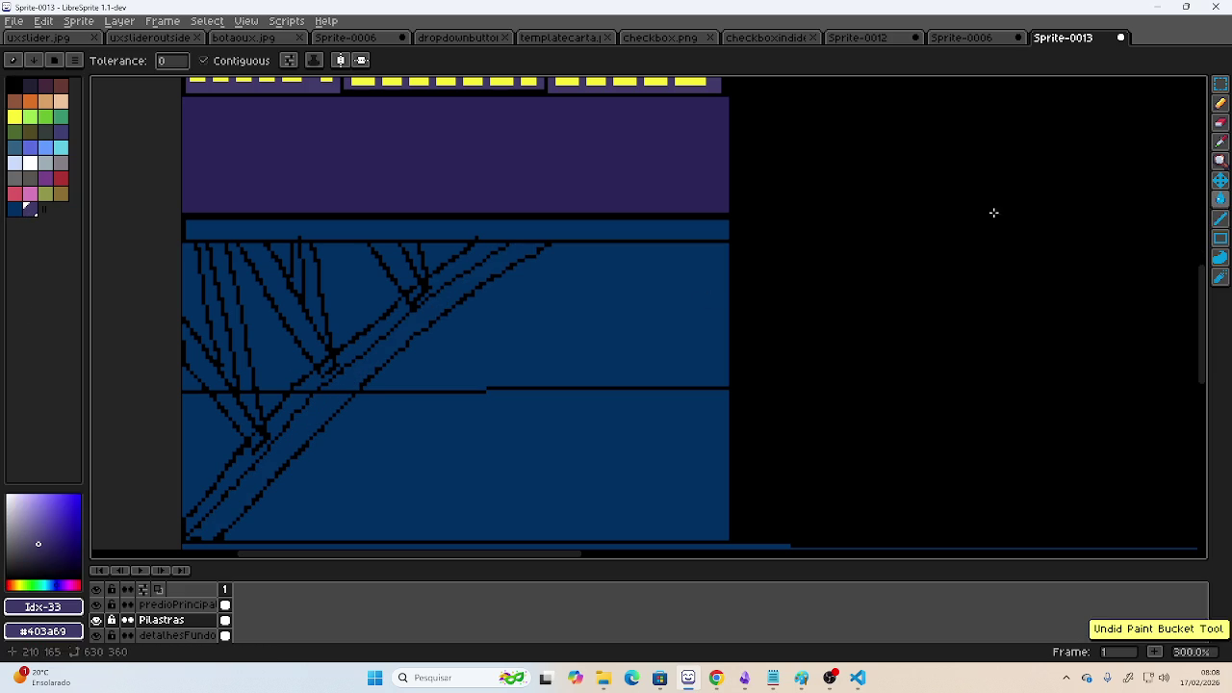
pyautogui.click(1221, 141)
pyautogui.click(610, 207)
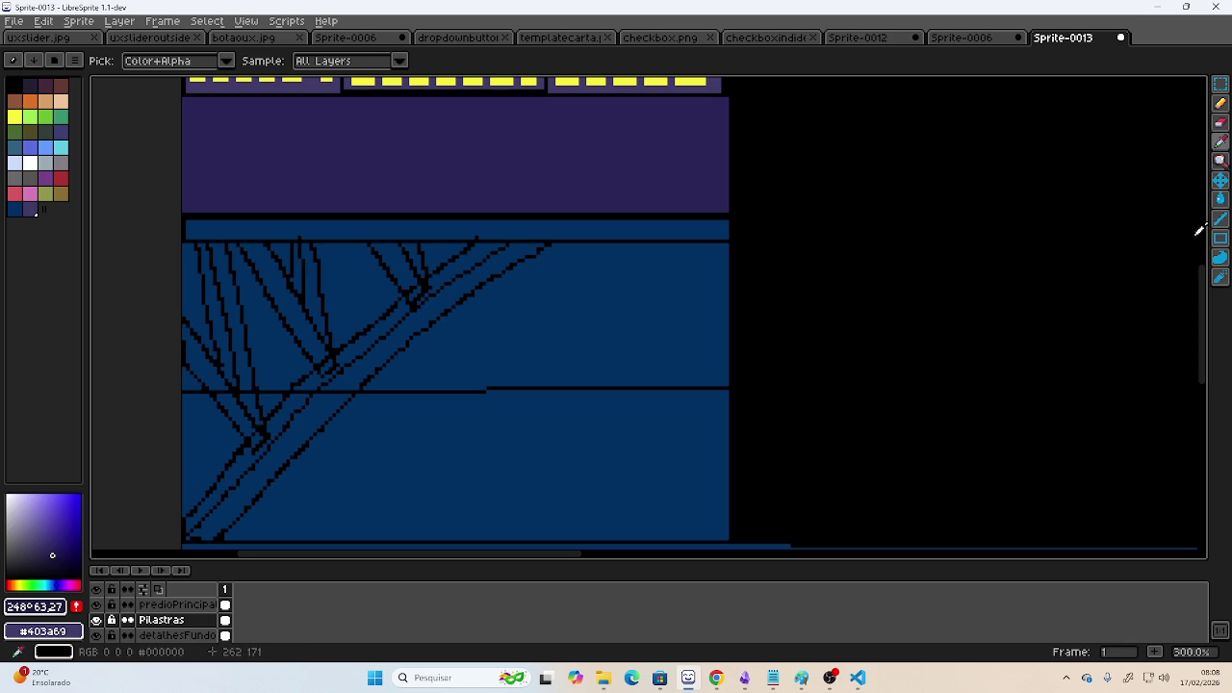
# - Fill the diagonal band between the black lines purple, then undo the next strip's fill
pyautogui.click(1221, 199)
pyautogui.click(355, 369)
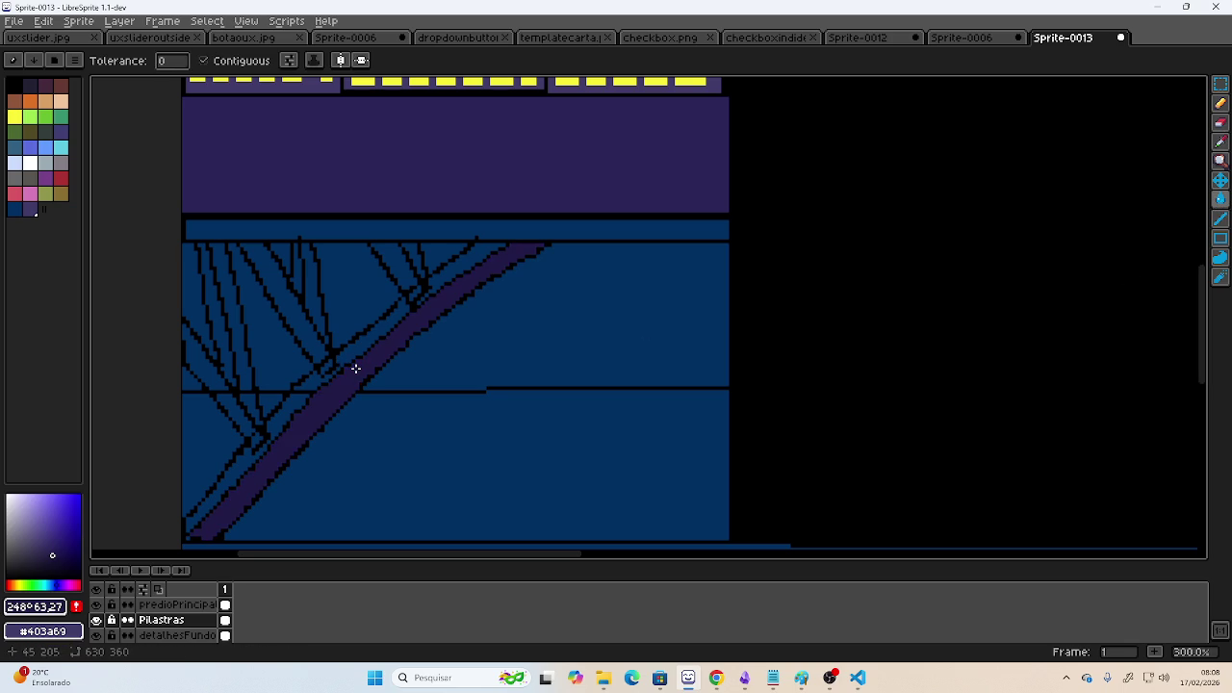
pyautogui.scroll(2, 279, 384)
pyautogui.scroll(1, 292, 383)
pyautogui.click(420, 309)
pyautogui.hotkey('ctrl', 'z')
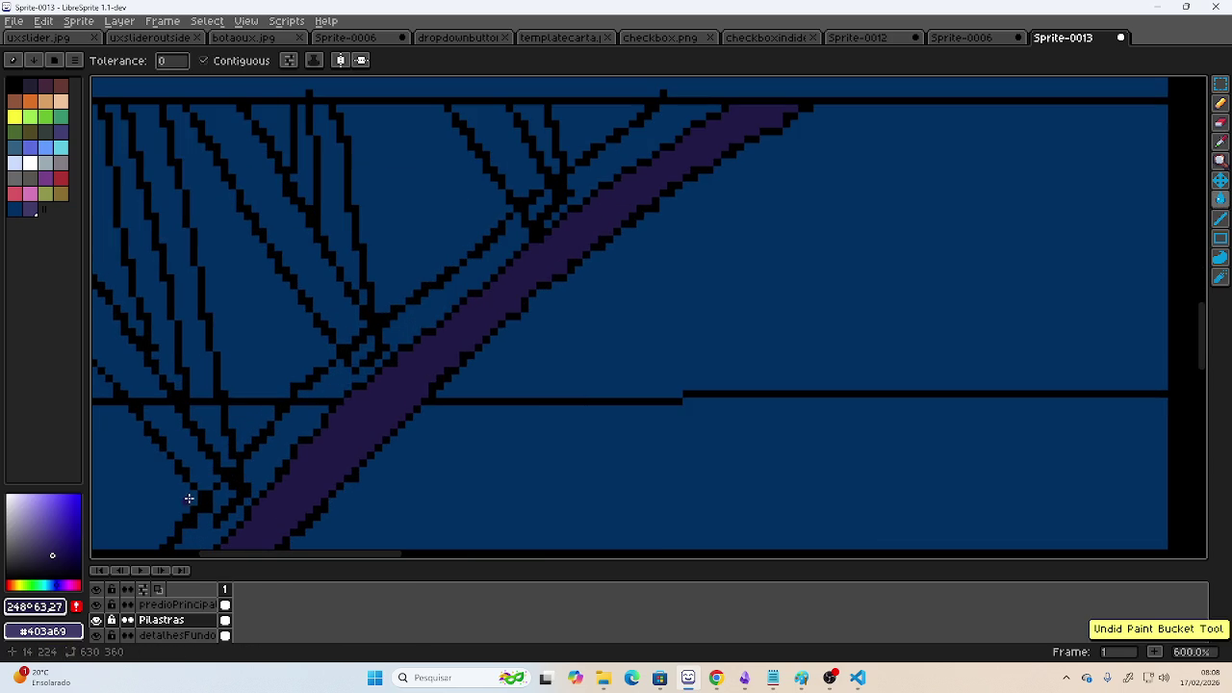
# - Refill that strip in a darker purple and fill two adjacent narrow strips
pyautogui.click(57, 560)
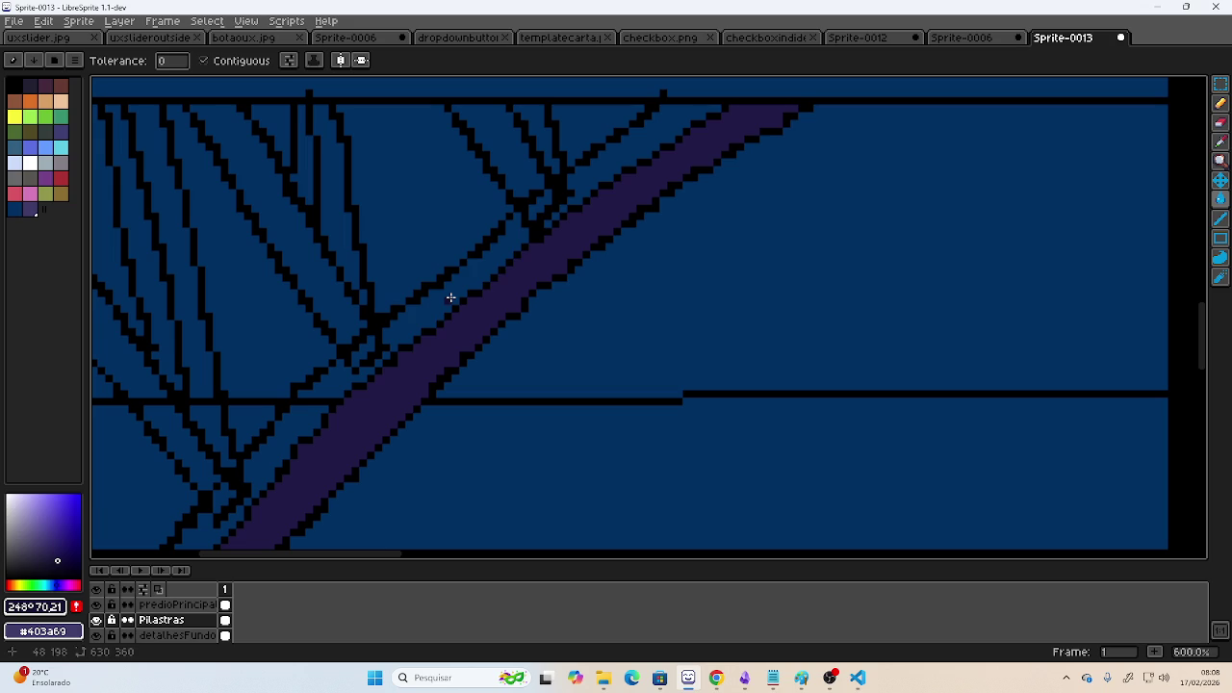
pyautogui.click(451, 298)
pyautogui.click(333, 397)
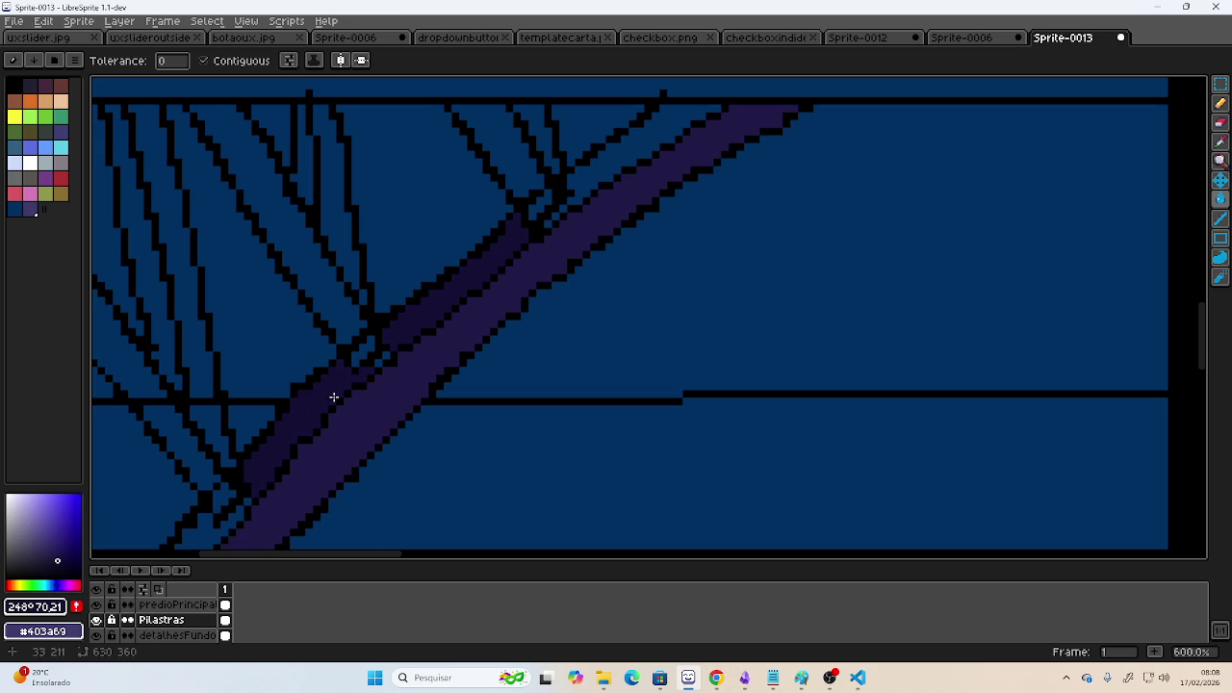
pyautogui.click(606, 162)
pyautogui.moveTo(208, 540)
pyautogui.mouseDown()
pyautogui.moveTo(297, 437)
pyautogui.moveTo(369, 305)
pyautogui.moveTo(336, 408)
pyautogui.moveTo(369, 501)
pyautogui.moveTo(410, 404)
pyautogui.moveTo(353, 353)
pyautogui.mouseUp()
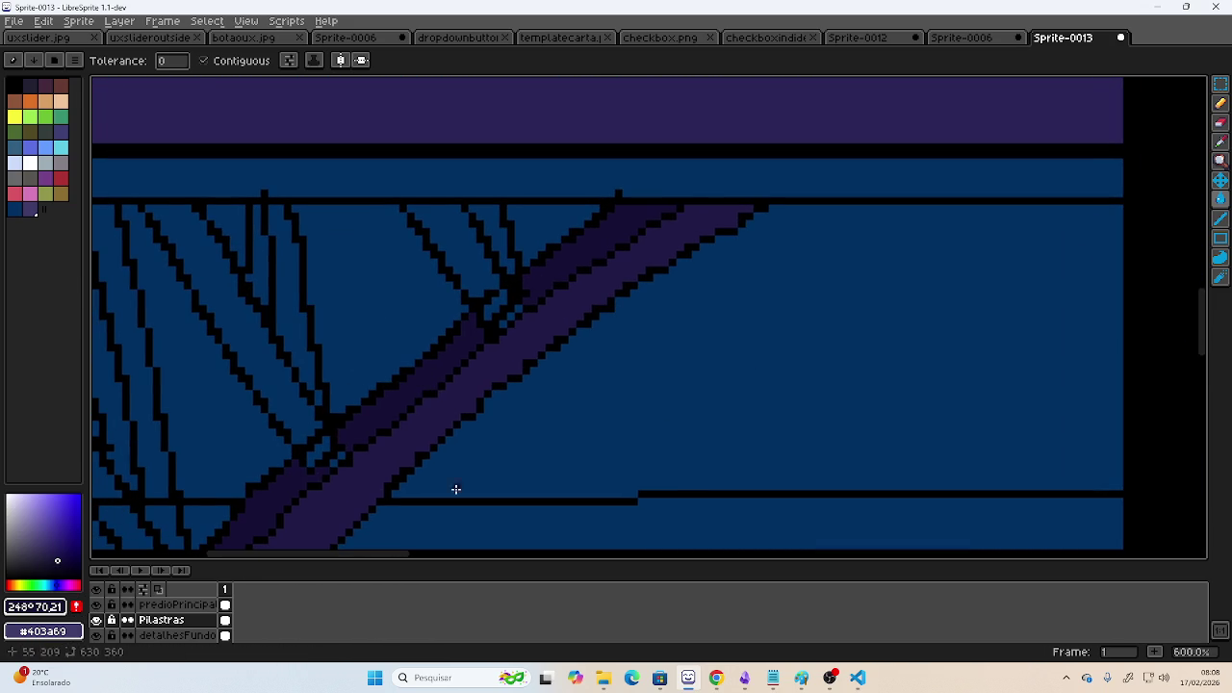
# - Fill three strut stripes with the strut purple #201a46 sampled from the canvas
pyautogui.click(1220, 142)
pyautogui.click(621, 273)
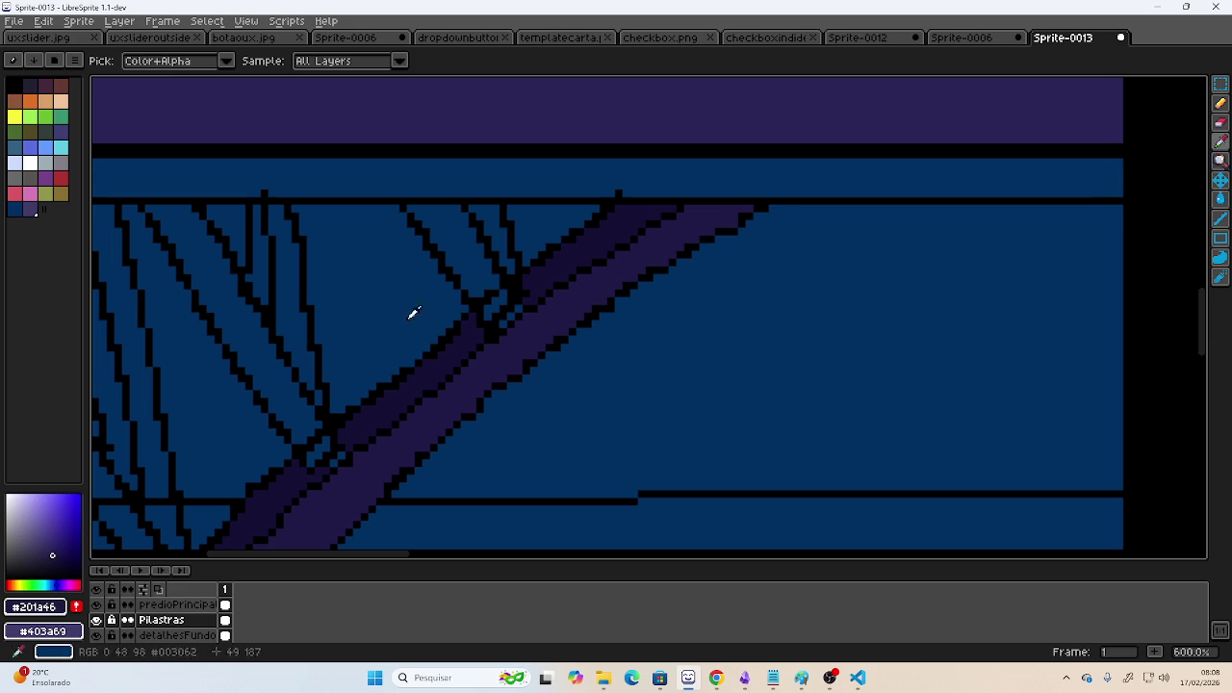
pyautogui.click(1217, 201)
pyautogui.click(467, 248)
pyautogui.hscroll(-3, 448, 231)
pyautogui.scroll(-1, 448, 231)
pyautogui.click(407, 273)
pyautogui.hscroll(-2, 299, 352)
pyautogui.scroll(-1, 299, 352)
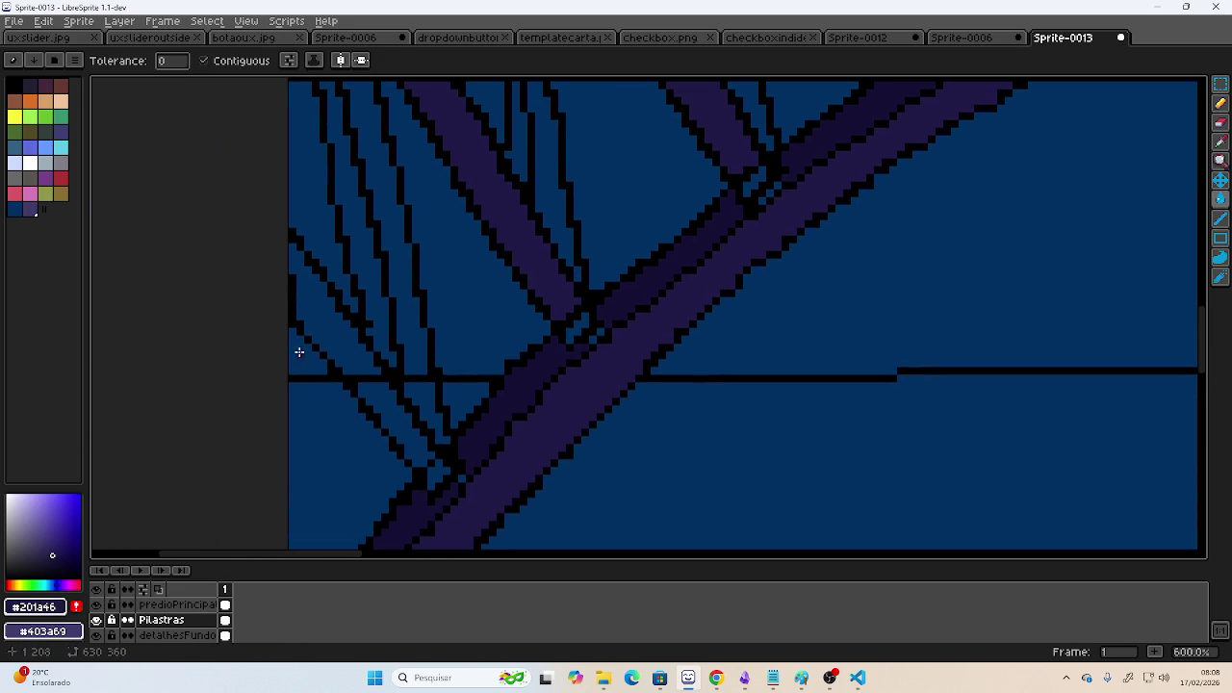
pyautogui.click(339, 333)
pyautogui.scroll(-1, 434, 294)
pyautogui.hscroll(3, 311, 355)
pyautogui.scroll(2, 311, 355)
pyautogui.scroll(1, 408, 330)
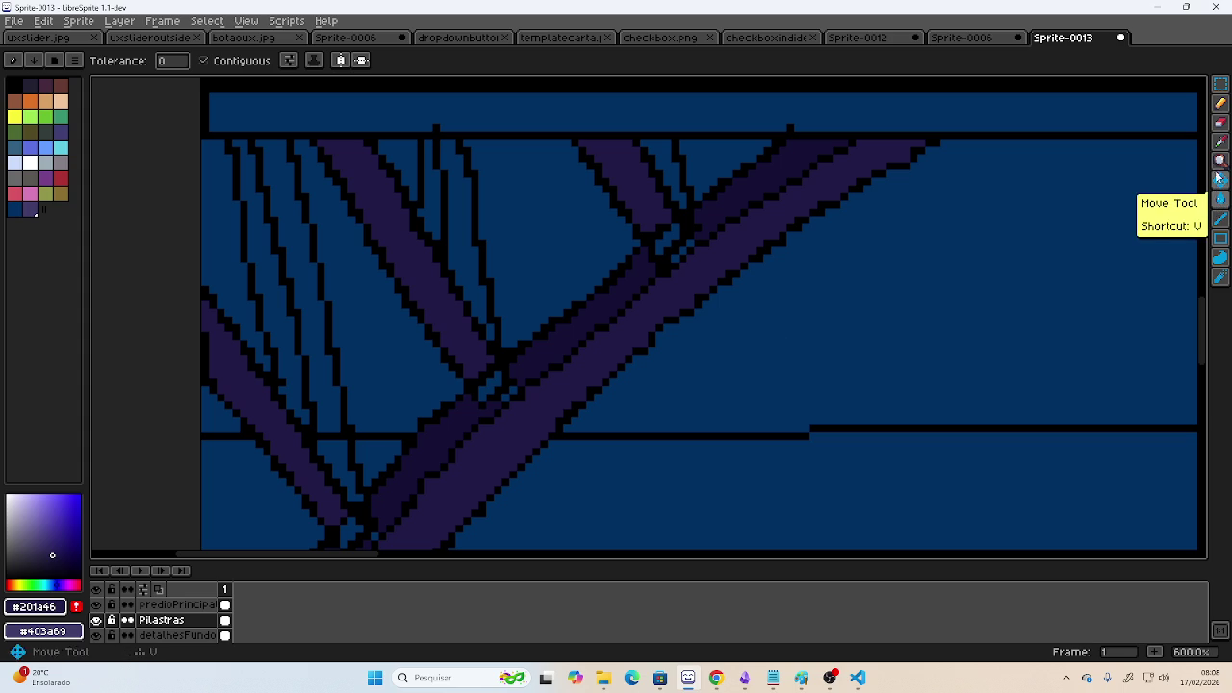
# - Fill upper strut strips with darker purple #151036, then thin strips with an even darker shade
pyautogui.click(1218, 142)
pyautogui.click(761, 183)
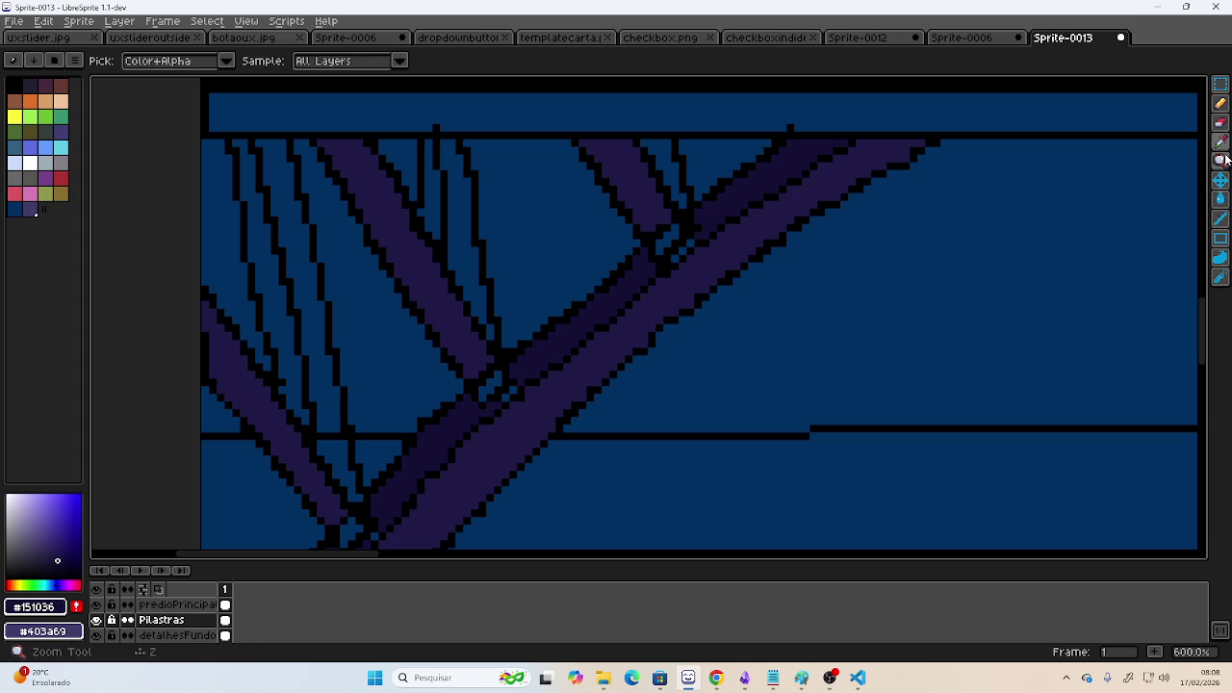
pyautogui.click(1221, 199)
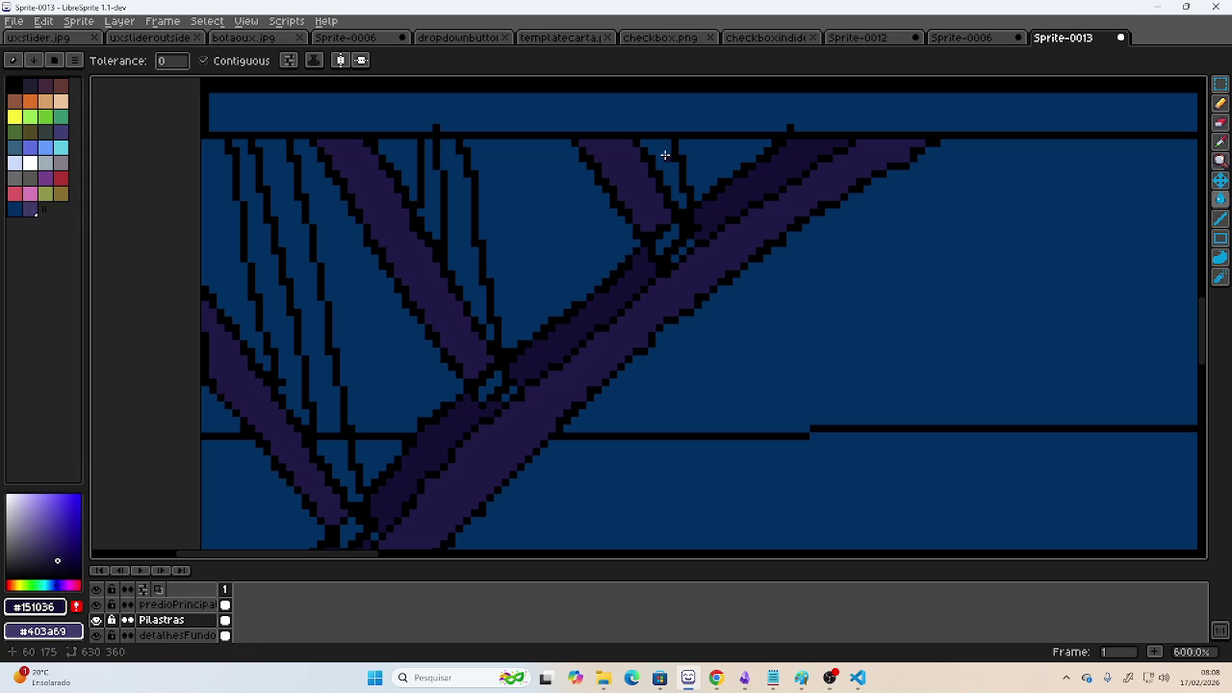
pyautogui.click(457, 241)
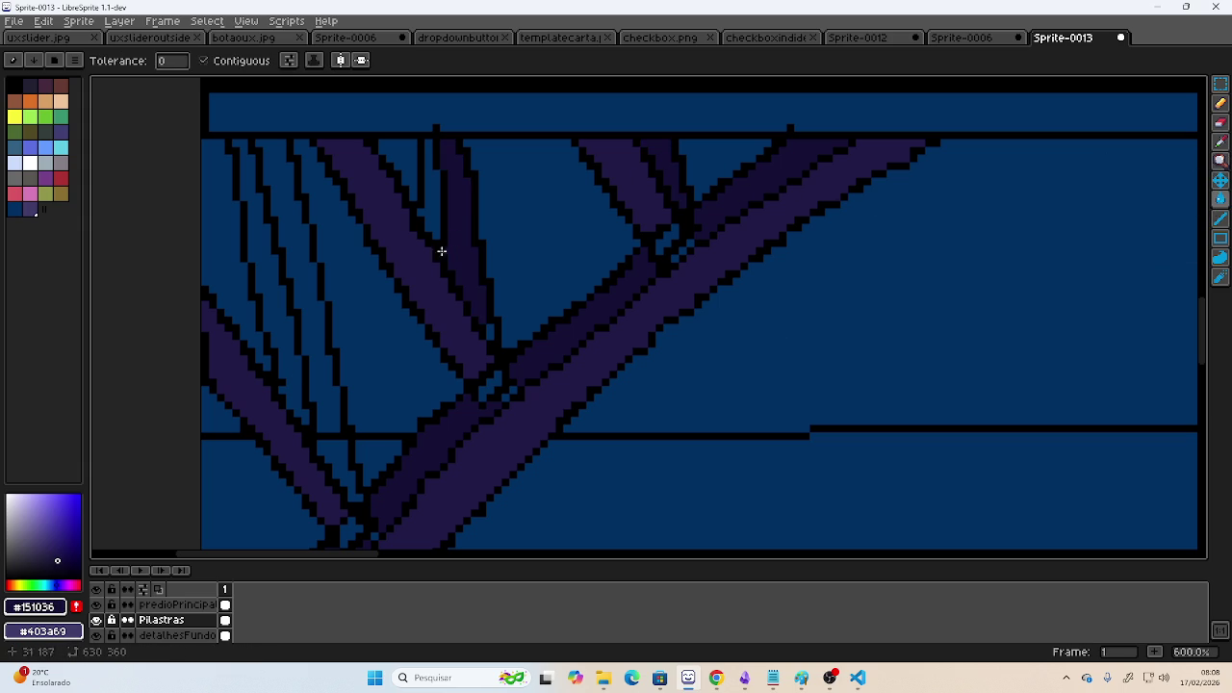
pyautogui.click(304, 281)
pyautogui.moveTo(59, 552); pyautogui.dragTo(62, 567)
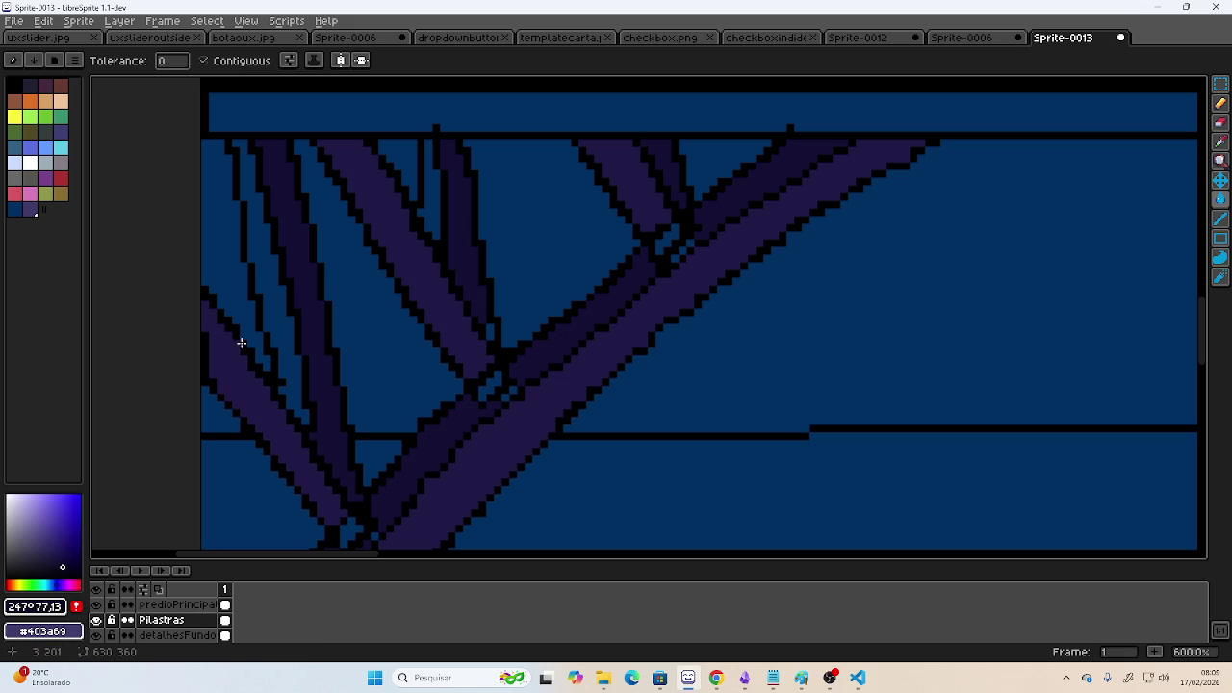
pyautogui.click(273, 288)
pyautogui.click(429, 183)
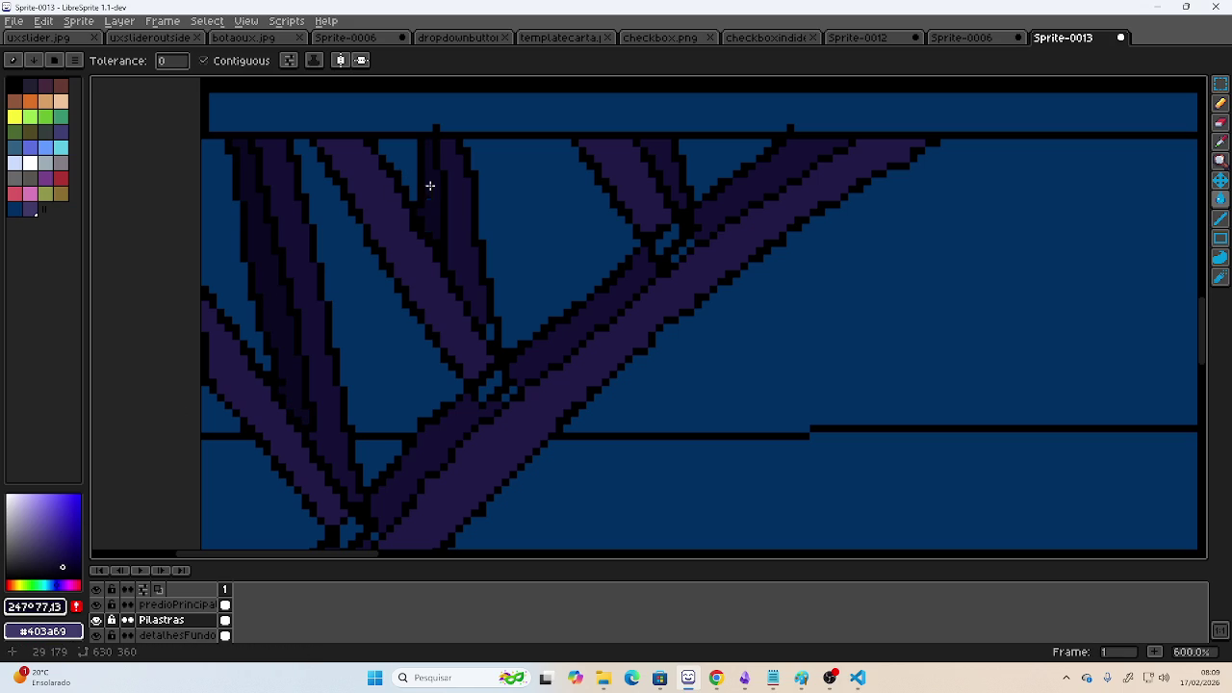
# - Fill two gaps between the right-side strut beams with dark purple
pyautogui.scroll(-1, 358, 283)
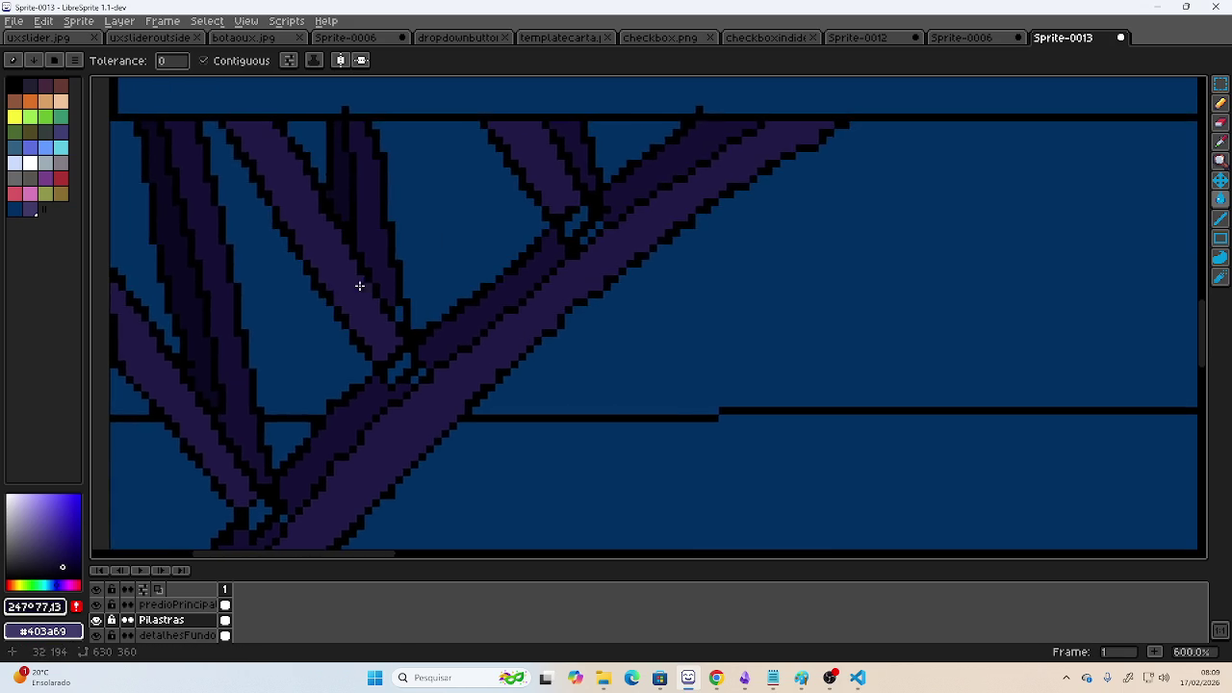
pyautogui.scroll(-1, 482, 298)
pyautogui.scroll(-2, 609, 328)
pyautogui.moveTo(609, 328); pyautogui.dragTo(451, 330)
pyautogui.scroll(-2, 451, 331)
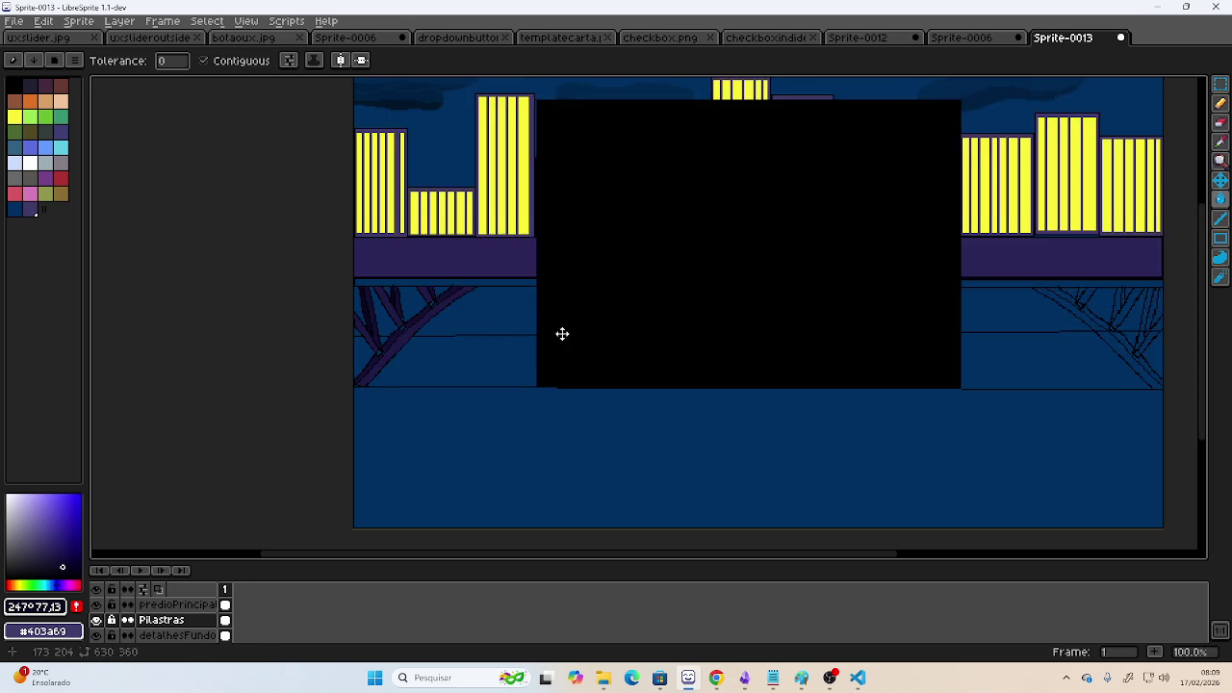
pyautogui.moveTo(561, 333); pyautogui.dragTo(375, 353)
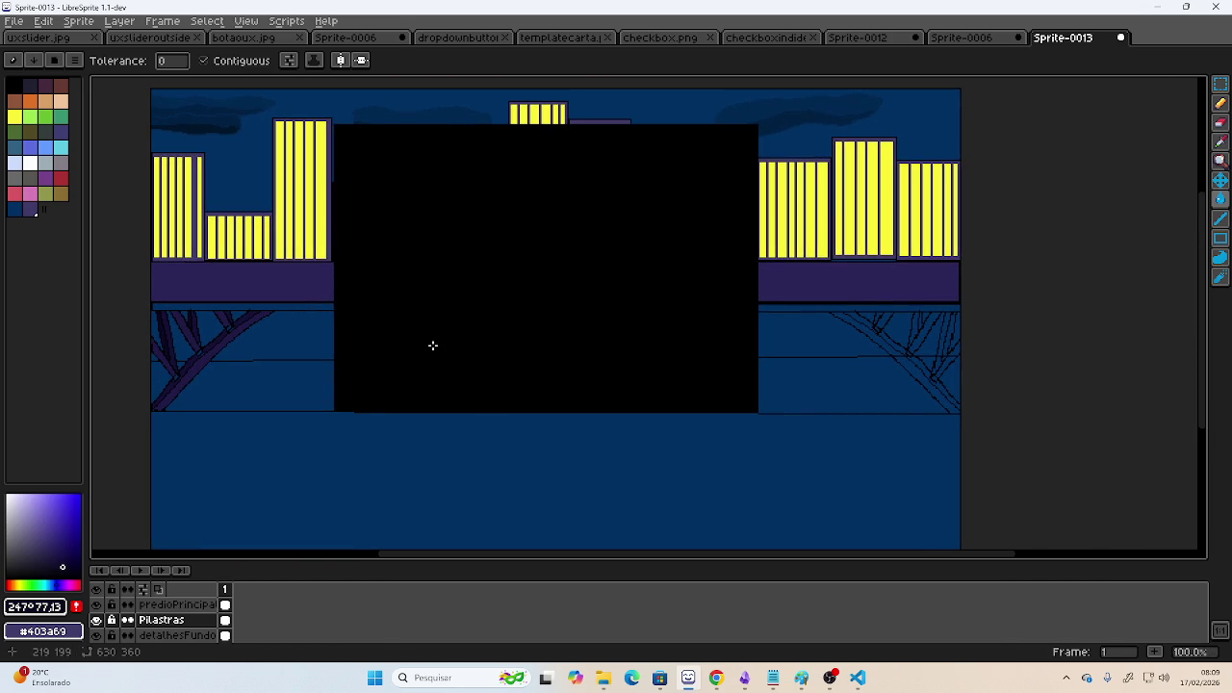
pyautogui.scroll(1, 154, 369)
pyautogui.scroll(2, 278, 298)
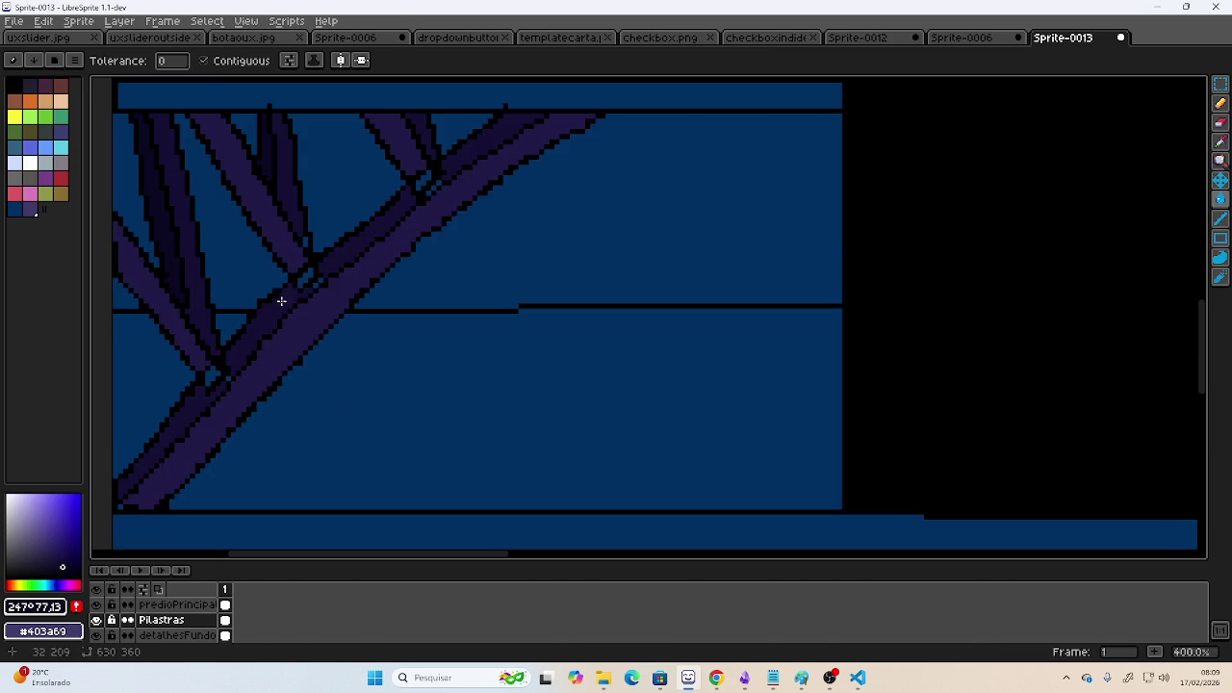
pyautogui.scroll(2, 198, 363)
pyautogui.scroll(1, 261, 388)
pyautogui.scroll(-2, 105, 369)
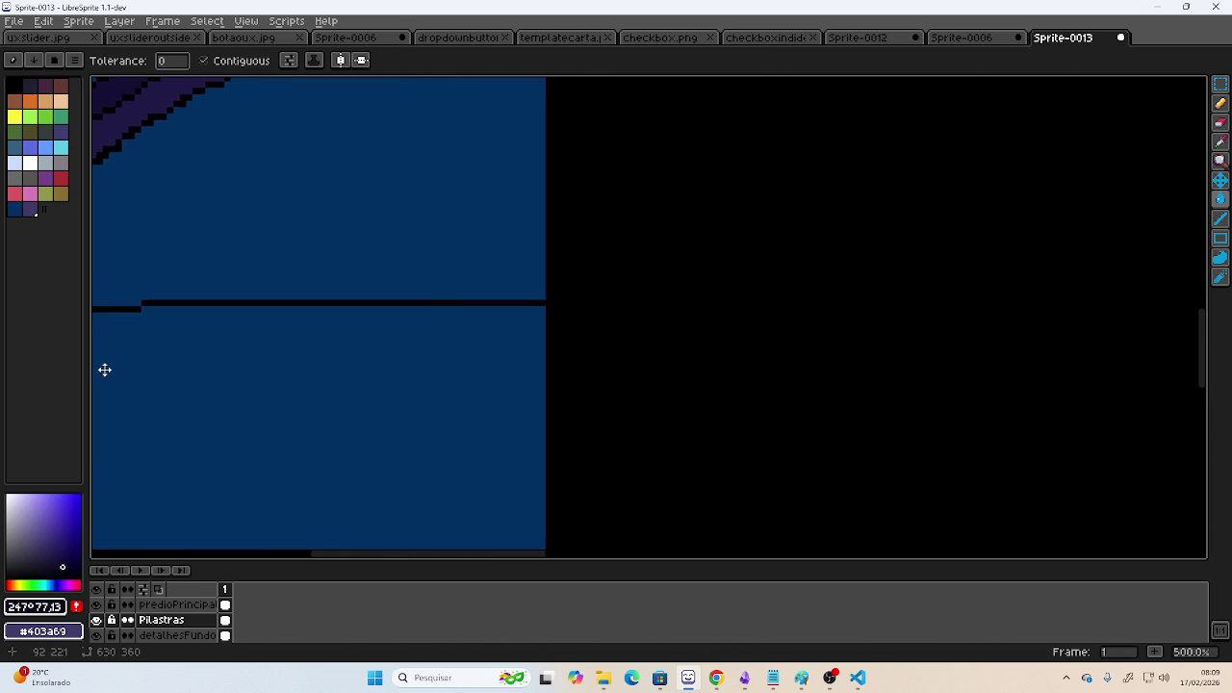
pyautogui.hscroll(5, 649, 372)
pyautogui.hscroll(7, 631, 385)
pyautogui.hscroll(4, 703, 357)
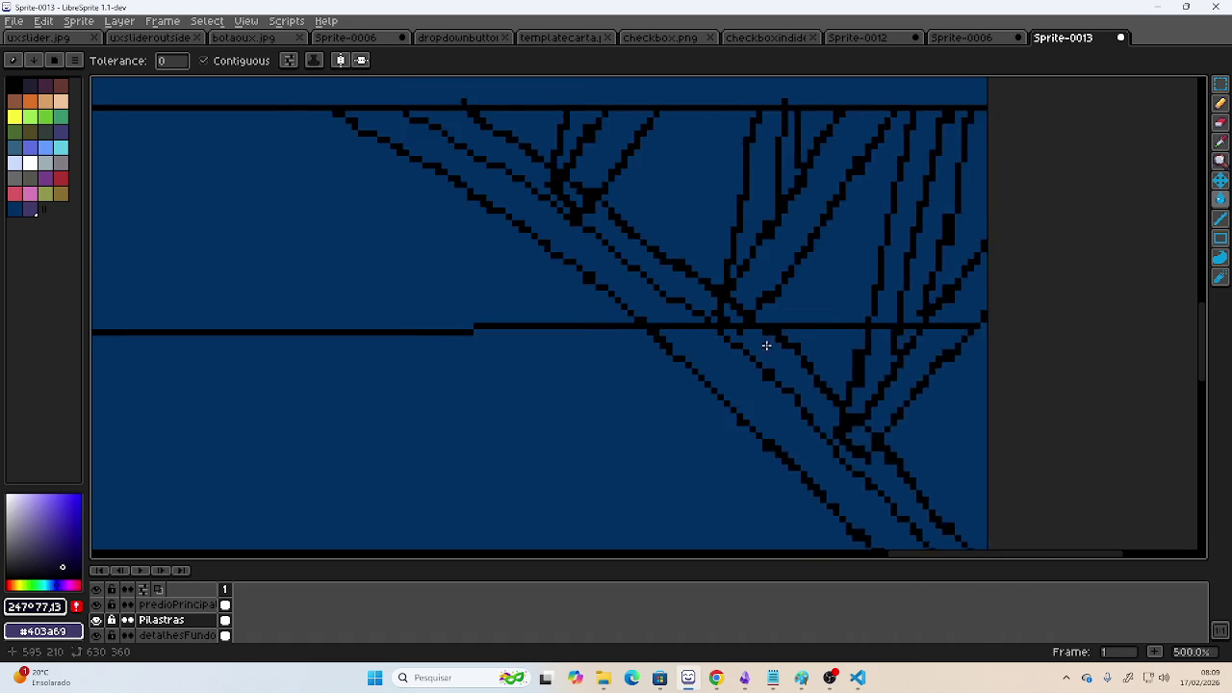
pyautogui.hscroll(1, 760, 332)
pyautogui.click(834, 254)
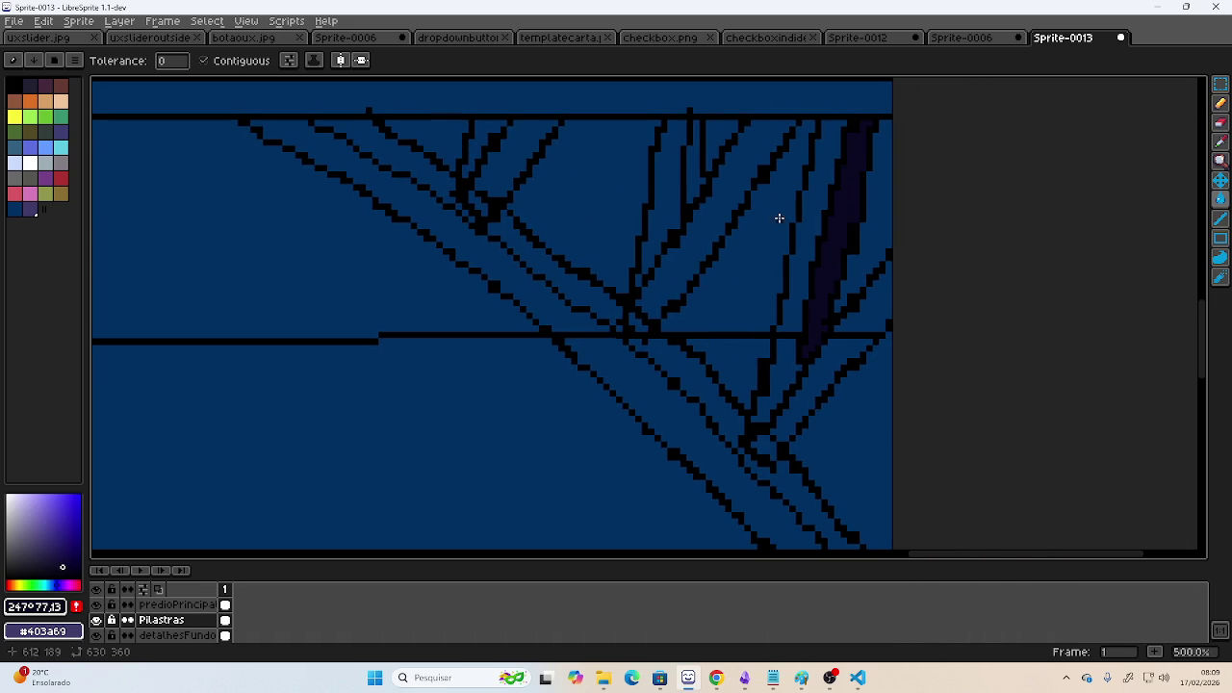
pyautogui.click(695, 160)
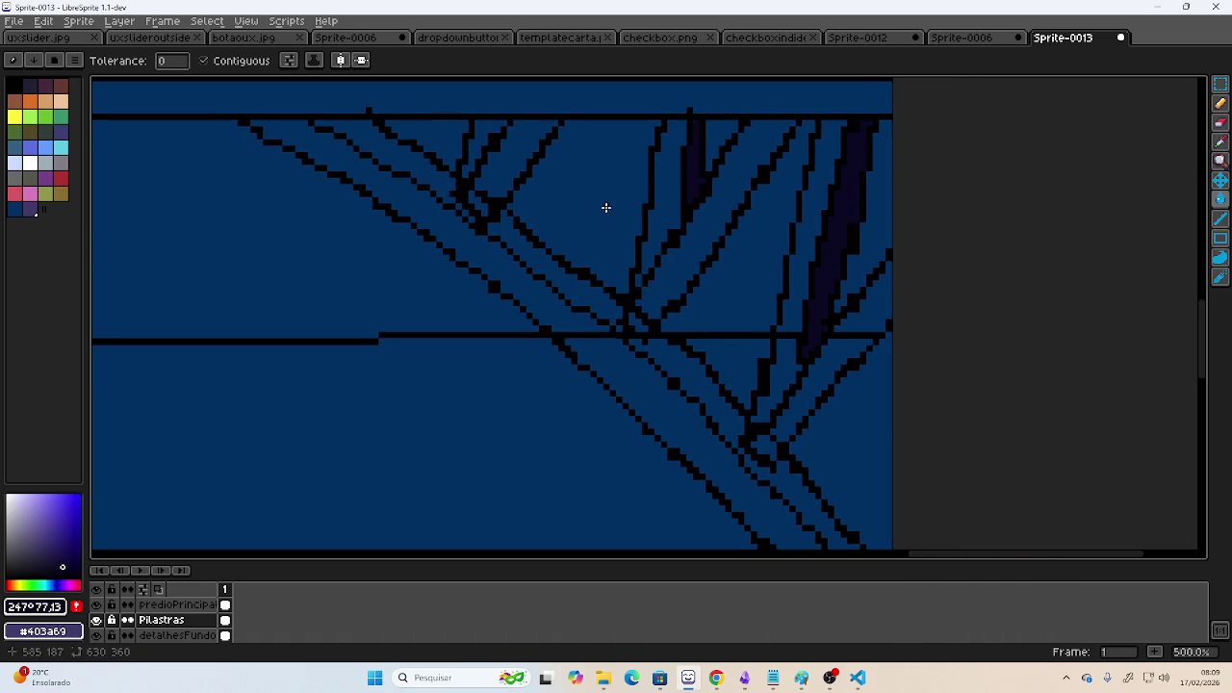
# - Resample the dark purple and fill a right strut region, undoing the fill that leaked into the background
pyautogui.hscroll(-5, 644, 223)
pyautogui.hscroll(-5, 338, 242)
pyautogui.hscroll(-2, 842, 242)
pyautogui.hscroll(-3, 481, 241)
pyautogui.hscroll(-5, 309, 268)
pyautogui.scroll(-1, 308, 268)
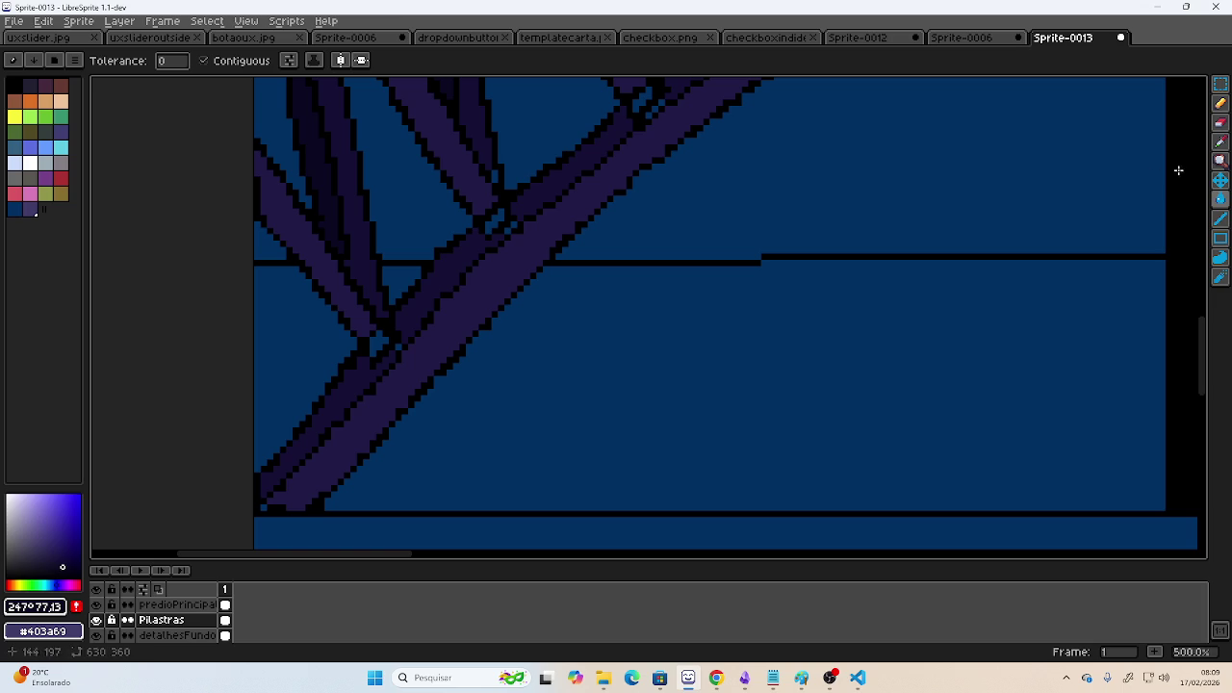
pyautogui.click(1220, 142)
pyautogui.click(591, 208)
pyautogui.moveTo(1094, 240); pyautogui.dragTo(695, 263)
pyautogui.hscroll(5, 696, 263)
pyautogui.hscroll(5, 869, 256)
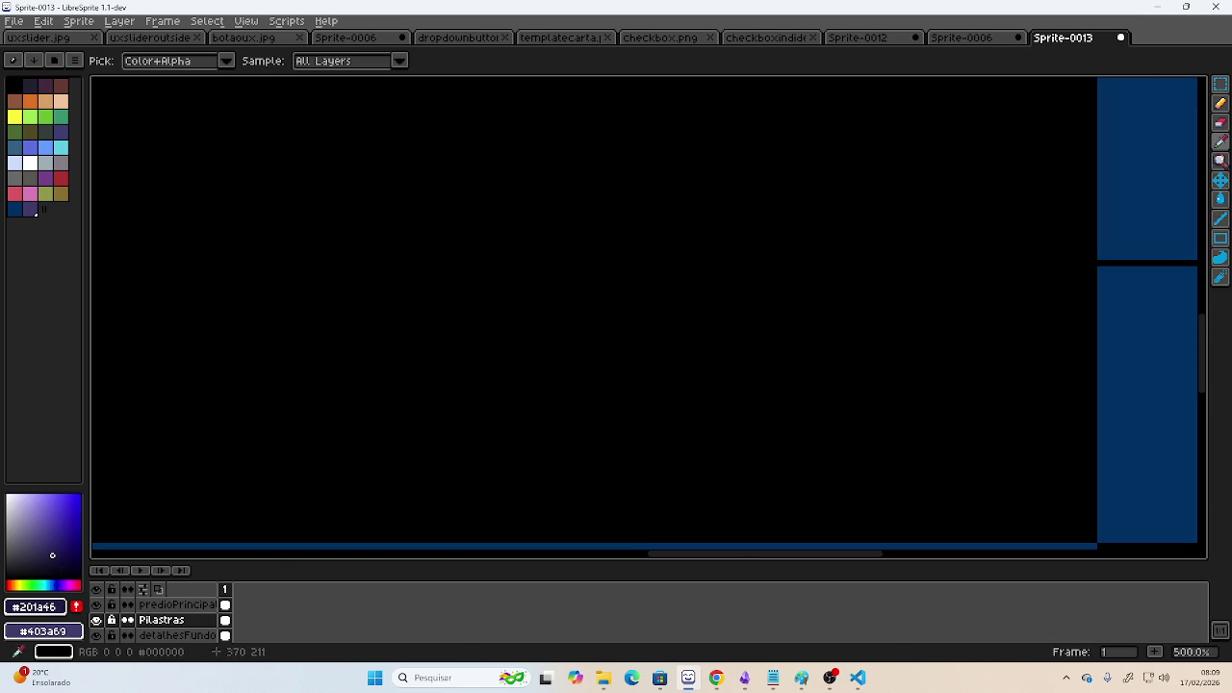
pyautogui.hscroll(3, 894, 292)
pyautogui.hscroll(4, 700, 327)
pyautogui.scroll(2, 700, 326)
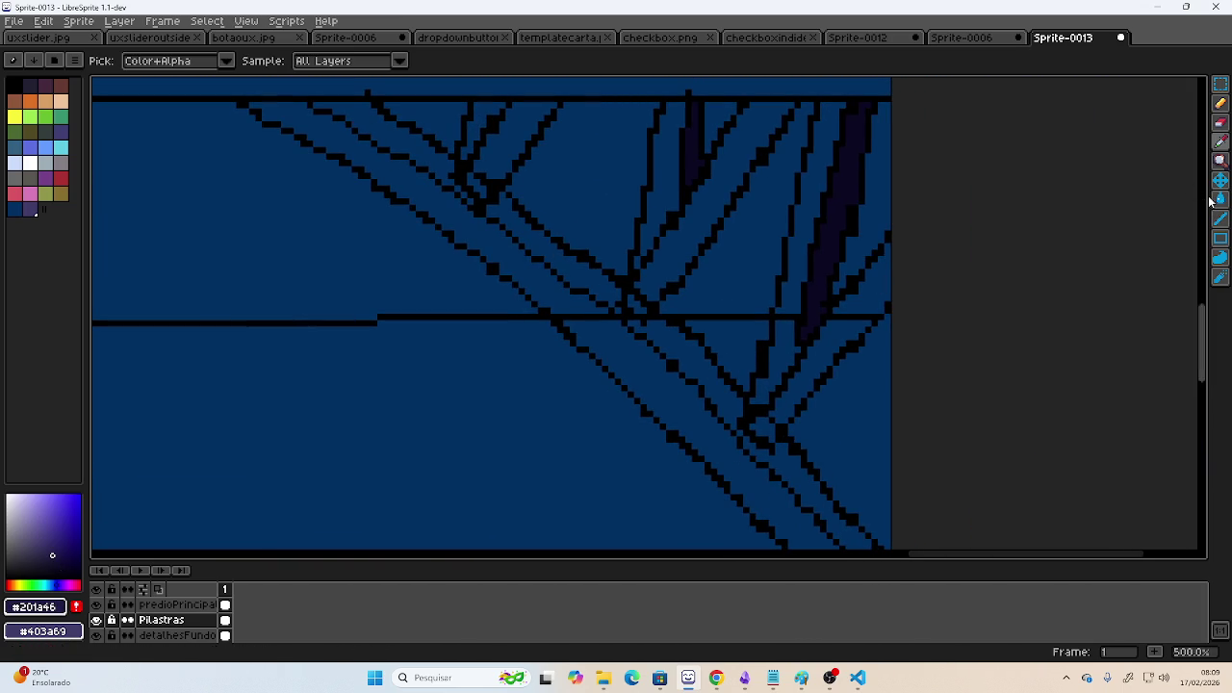
pyautogui.click(1220, 199)
pyautogui.click(617, 340)
pyautogui.hotkey('ctrl', 'z')
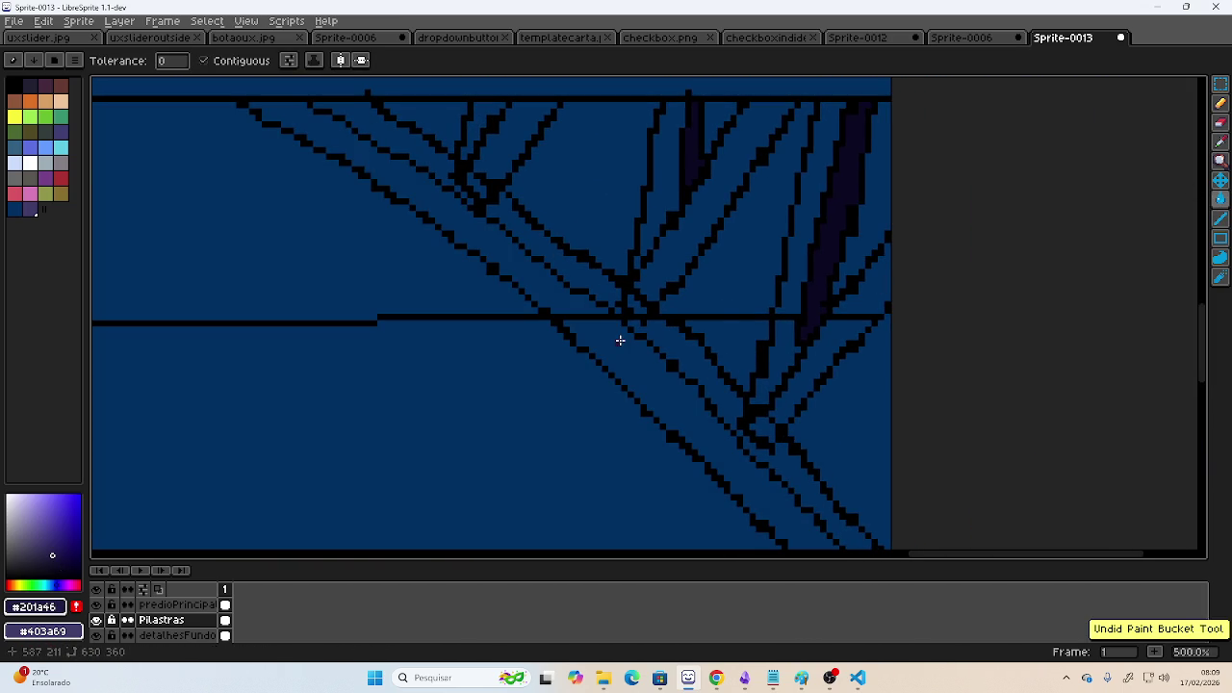
# - Close the gap above the black horizontal line with the Pencil
pyautogui.press('b')
pyautogui.scroll(-5, 732, 99)
pyautogui.hscroll(5, 732, 99)
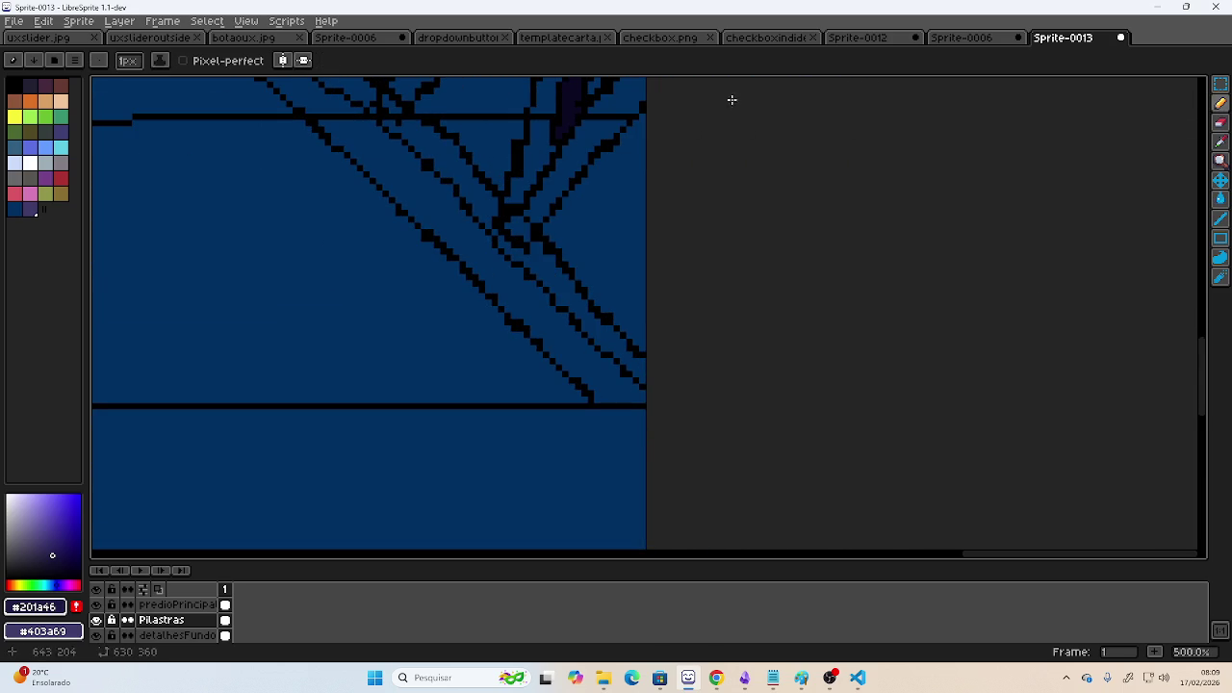
pyautogui.moveTo(591, 401); pyautogui.dragTo(645, 397)
# - Fill four diagonal strut bands on the right with dark purple
pyautogui.press('g')
pyautogui.click(507, 281)
pyautogui.moveTo(508, 281); pyautogui.dragTo(799, 487)
pyautogui.click(627, 199)
pyautogui.click(794, 274)
pyautogui.click(936, 411)
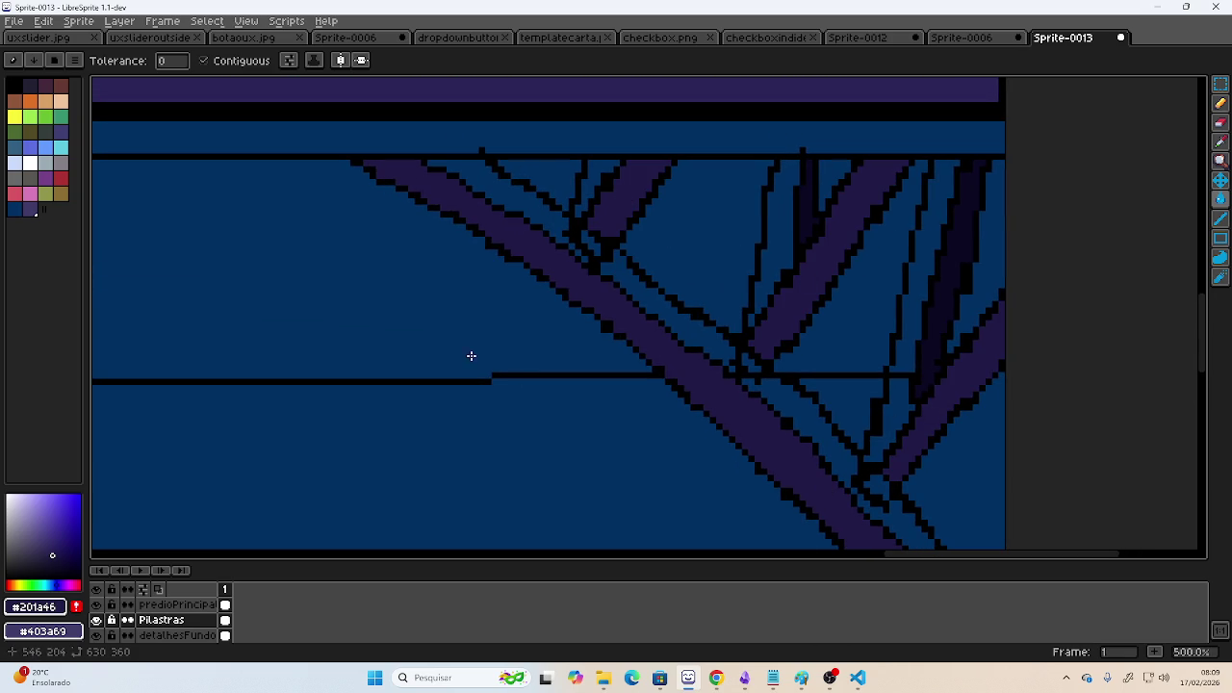
# - Sample the darker purple #151036 from a strut
pyautogui.click(1220, 154)
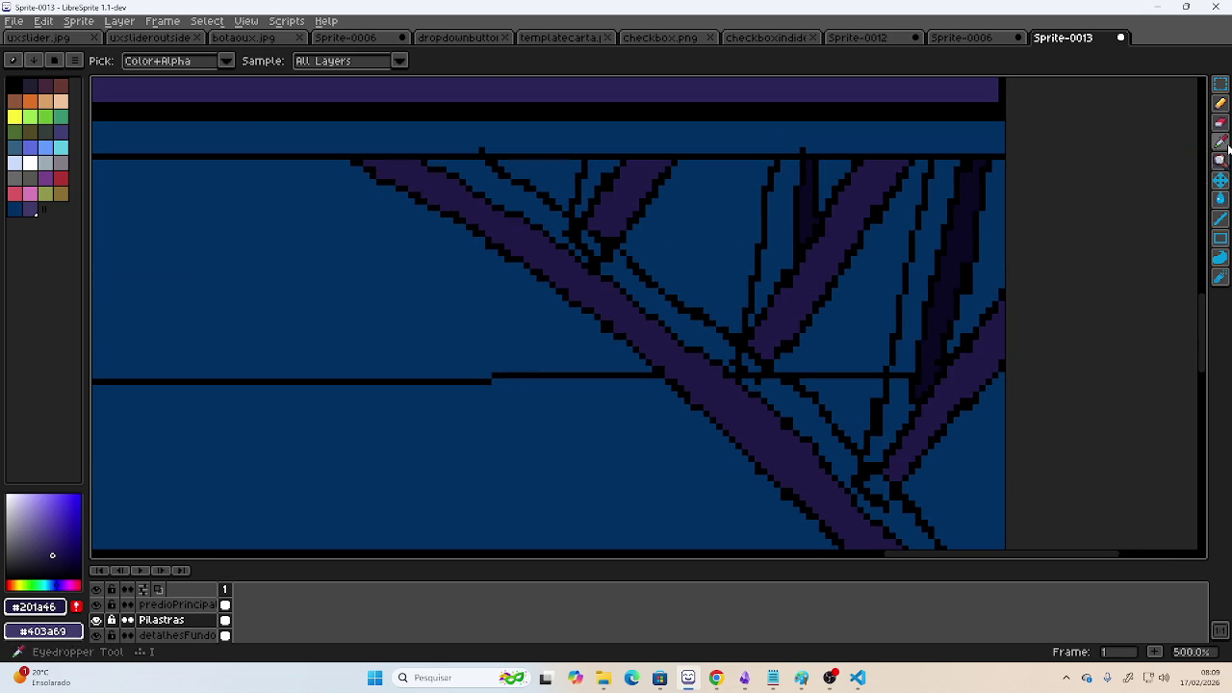
pyautogui.scroll(-4, 639, 254)
pyautogui.hscroll(-2, 652, 292)
pyautogui.scroll(4, 430, 249)
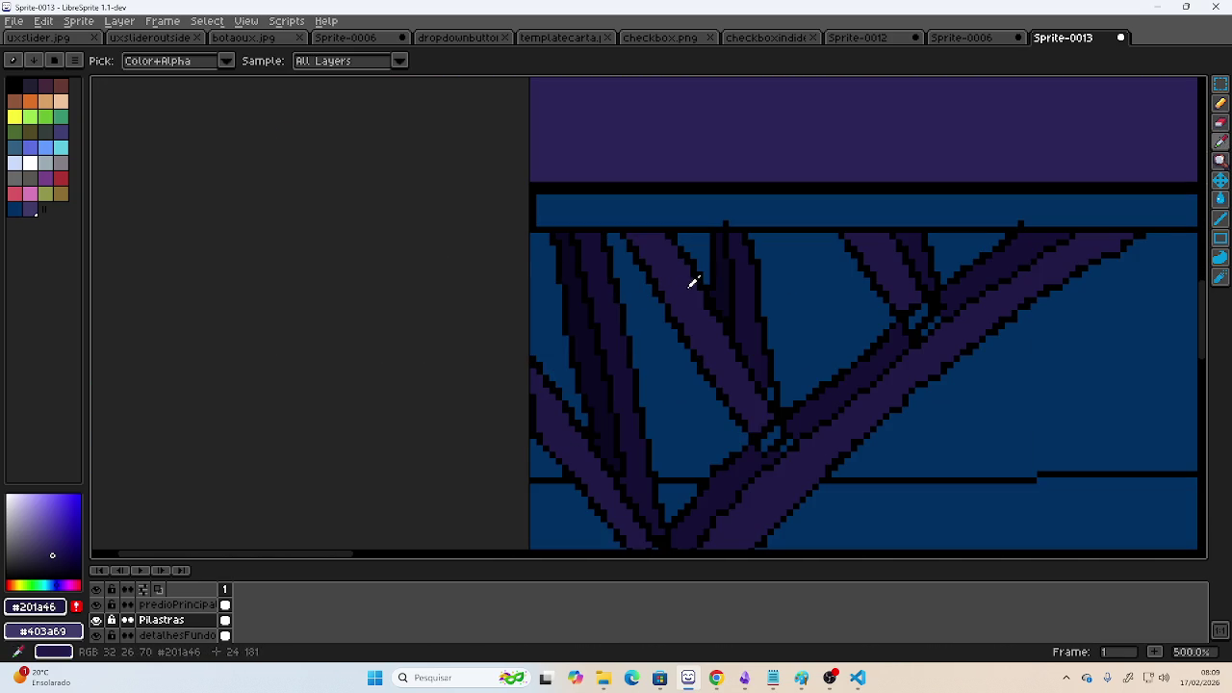
pyautogui.click(746, 278)
pyautogui.scroll(-4, 787, 278)
pyautogui.scroll(-1, 786, 278)
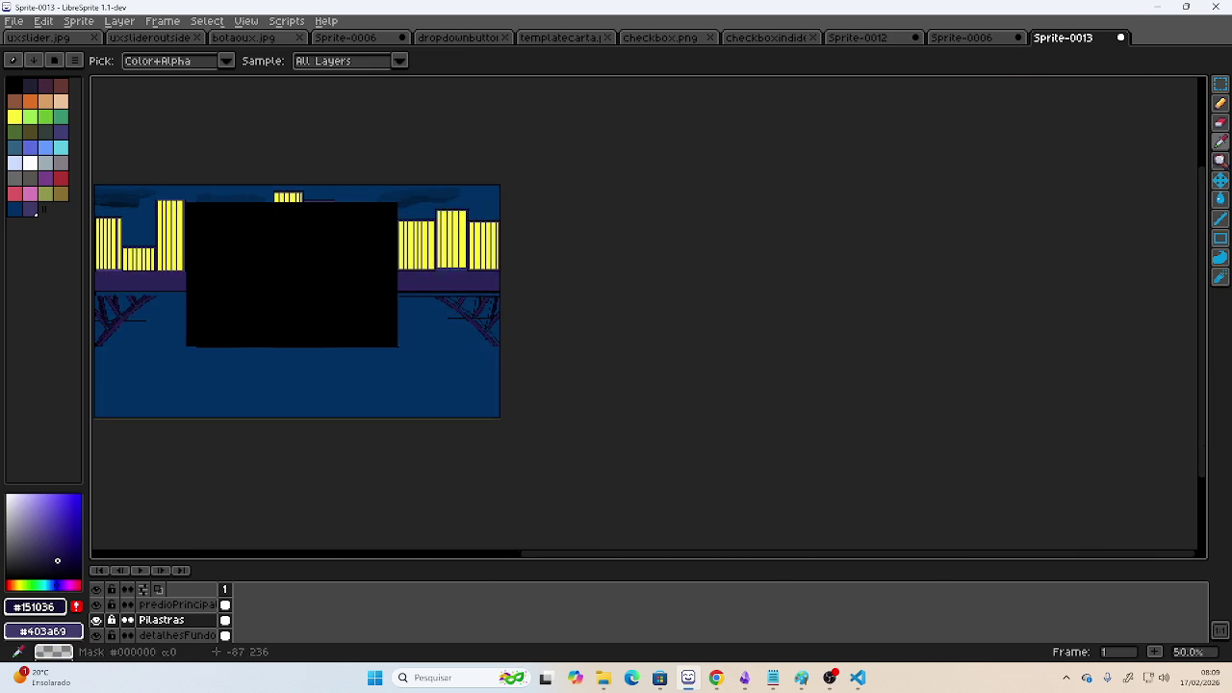
# - Fill two right-side strut strips with dark purple
pyautogui.scroll(5, 484, 280)
pyautogui.scroll(1, 536, 264)
pyautogui.scroll(-2, 652, 197)
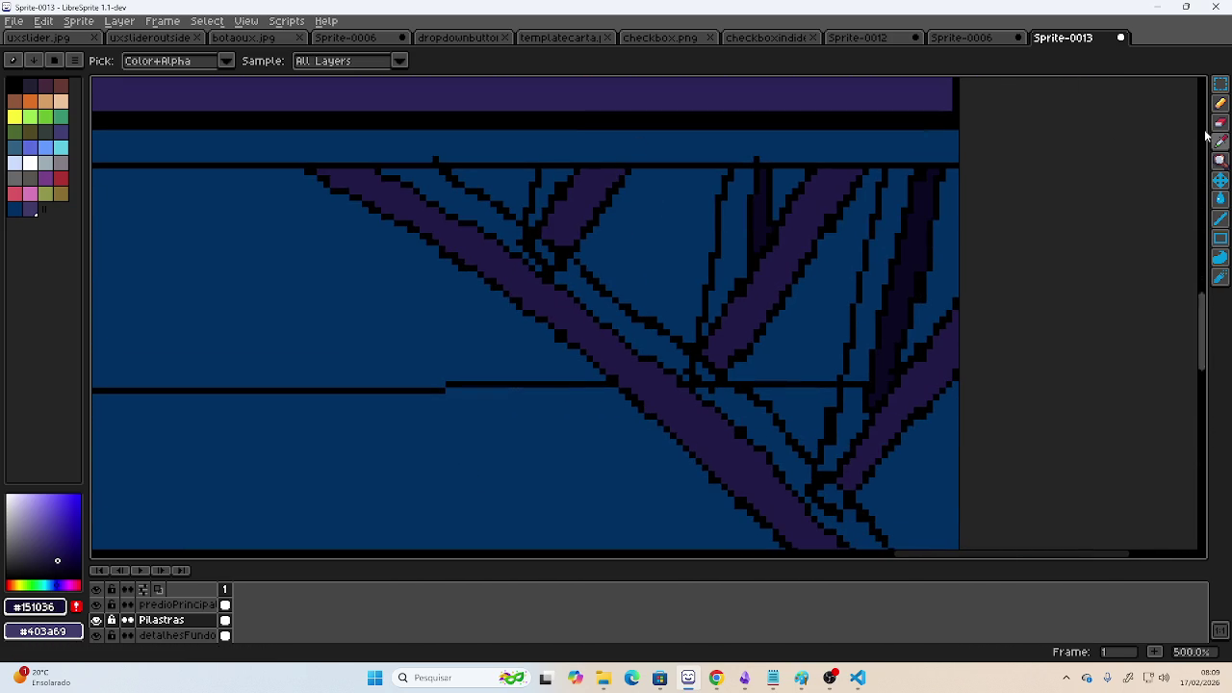
pyautogui.press('g')
pyautogui.scroll(-1, 911, 215)
pyautogui.hscroll(1, 866, 218)
pyautogui.click(826, 215)
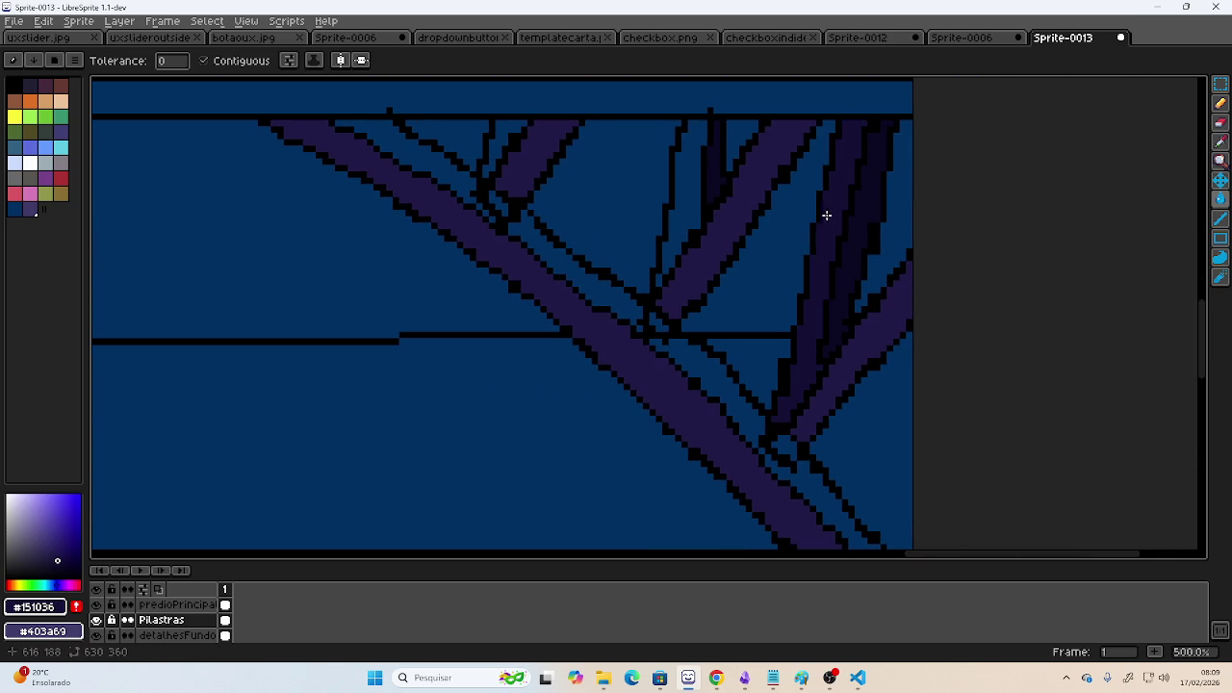
pyautogui.click(691, 196)
# - Fill the narrow strips and blue gap beside the main diagonal band with dark purple
pyautogui.click(490, 139)
pyautogui.click(445, 166)
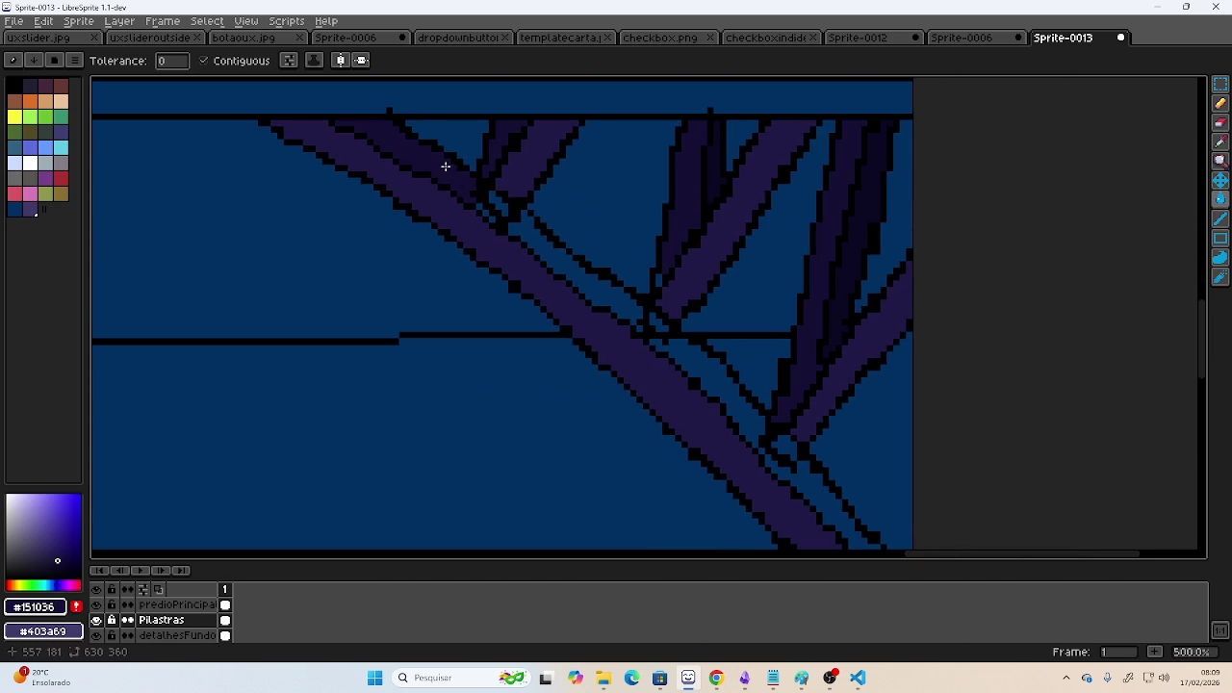
pyautogui.click(552, 242)
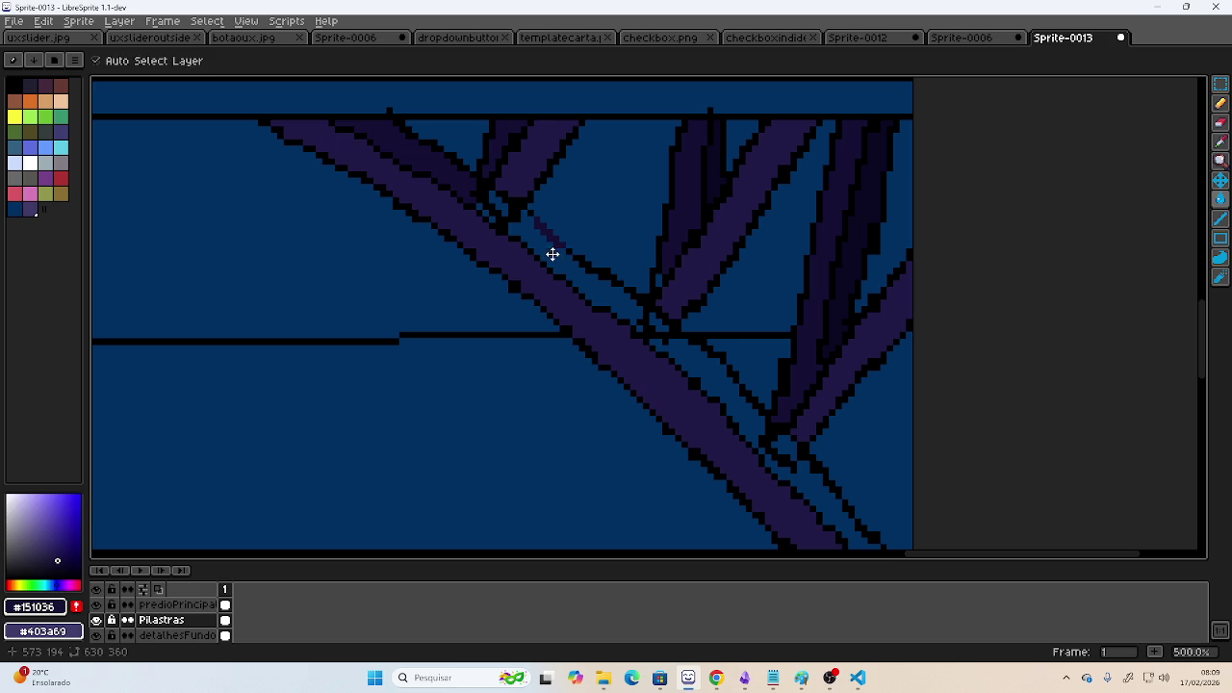
pyautogui.click(552, 253)
pyautogui.click(701, 374)
pyautogui.moveTo(701, 375); pyautogui.dragTo(607, 187)
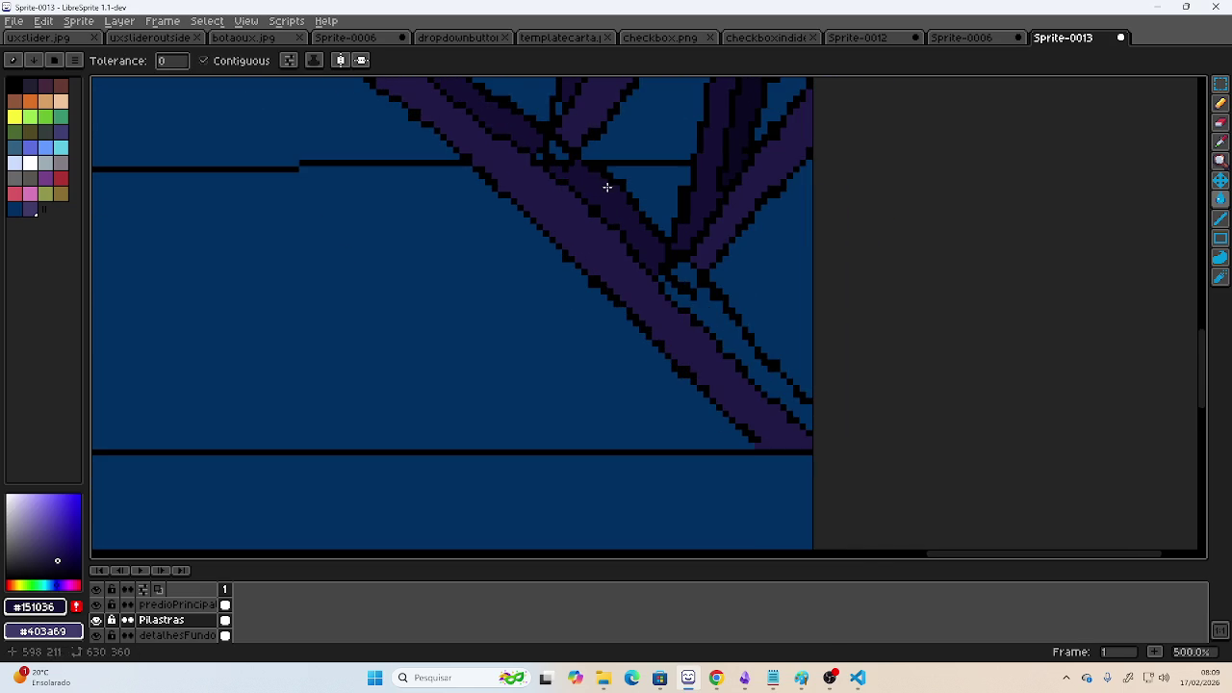
pyautogui.click(711, 319)
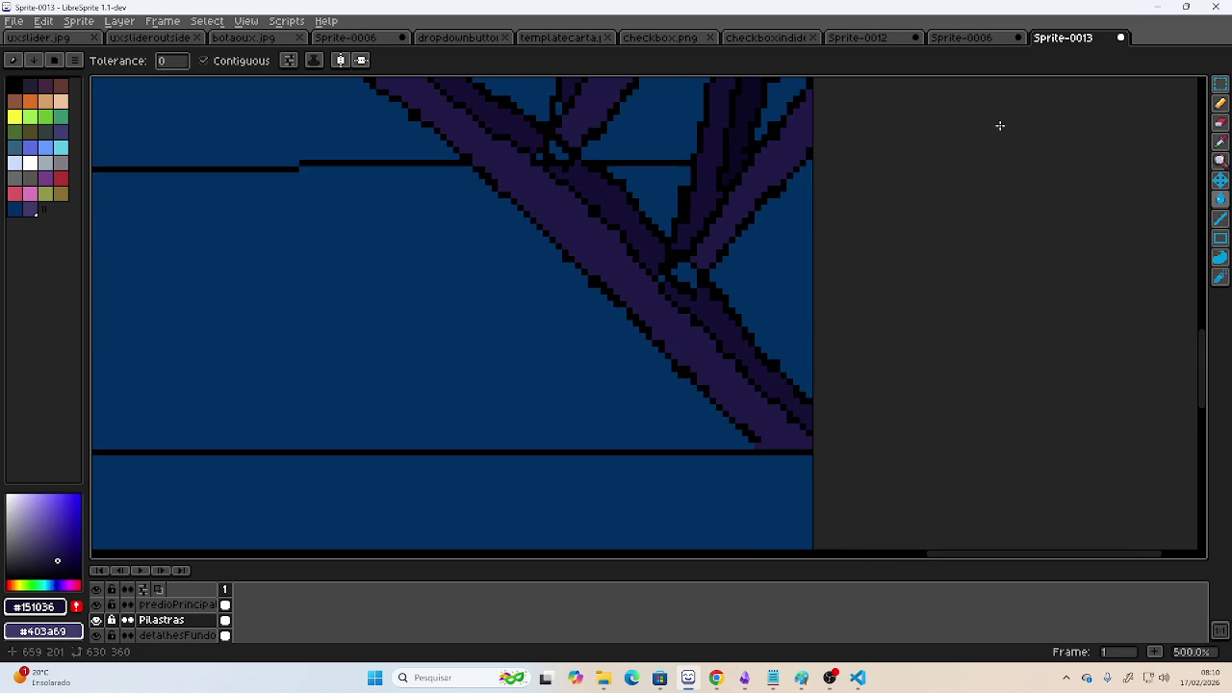
# - Pencil the strut edges and crossing with dark purple #201a46 sampled from the strut
pyautogui.click(1221, 141)
pyautogui.click(727, 219)
pyautogui.click(1221, 103)
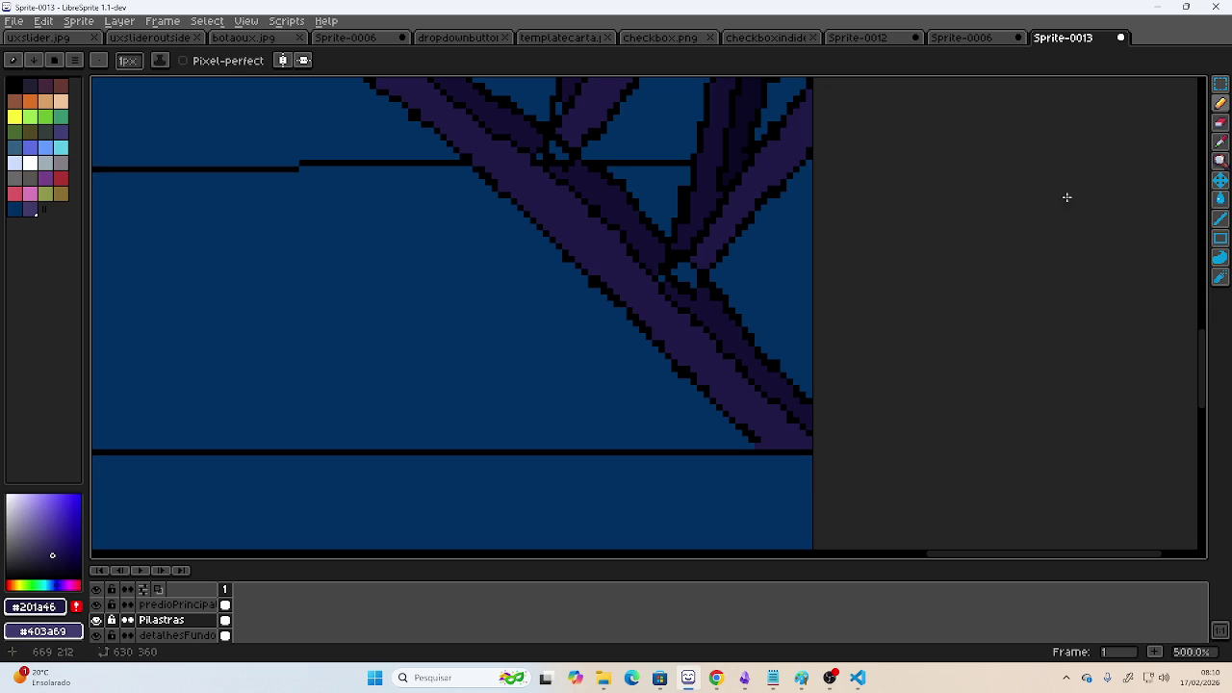
pyautogui.click(682, 273)
pyautogui.moveTo(675, 270); pyautogui.dragTo(695, 276)
pyautogui.moveTo(586, 234)
pyautogui.mouseDown()
pyautogui.moveTo(616, 233)
pyautogui.moveTo(691, 352)
pyautogui.mouseUp()
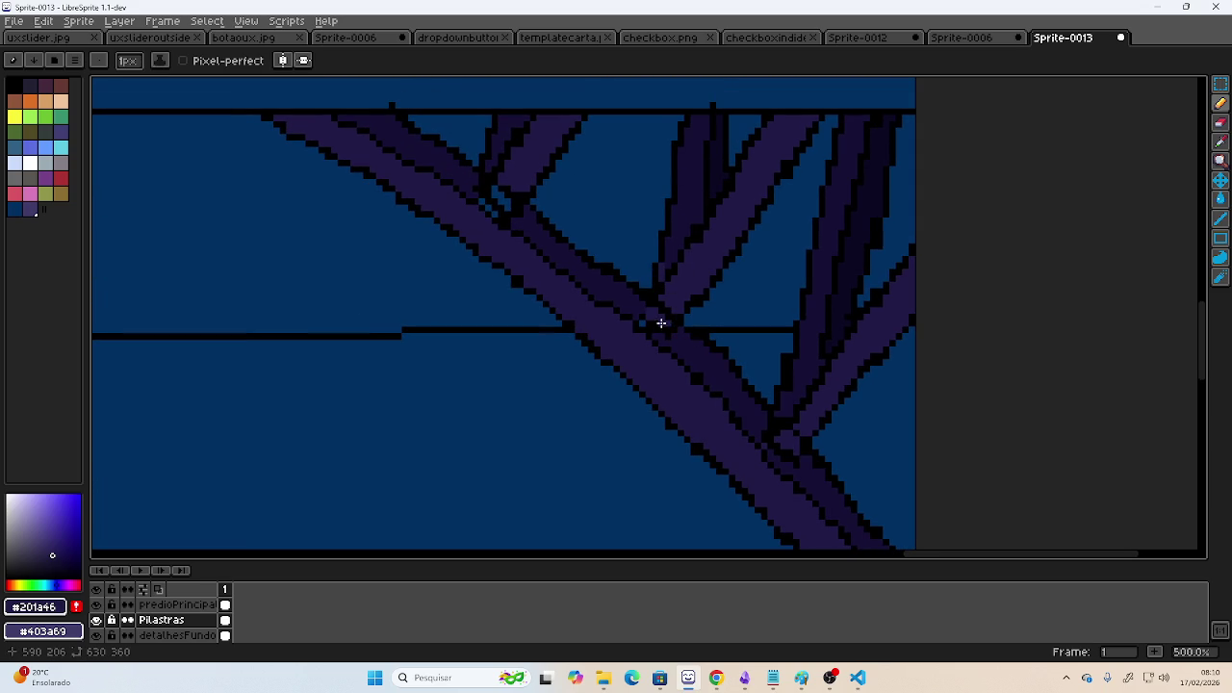
pyautogui.moveTo(498, 192); pyautogui.dragTo(985, 256)
pyautogui.scroll(-2, 505, 174)
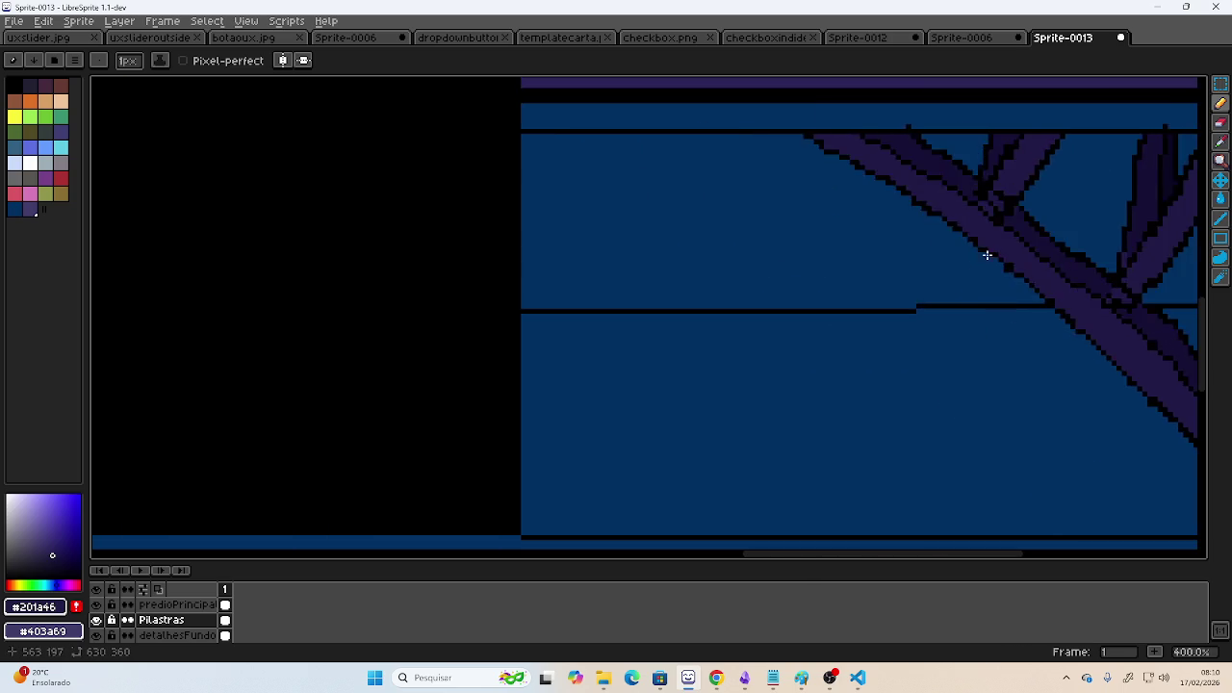
# - Pencil dark purple pixels along the left strut edge and over a strut joint
pyautogui.moveTo(388, 295); pyautogui.dragTo(1024, 235)
pyautogui.hscroll(-3, 661, 261)
pyautogui.scroll(3, 606, 302)
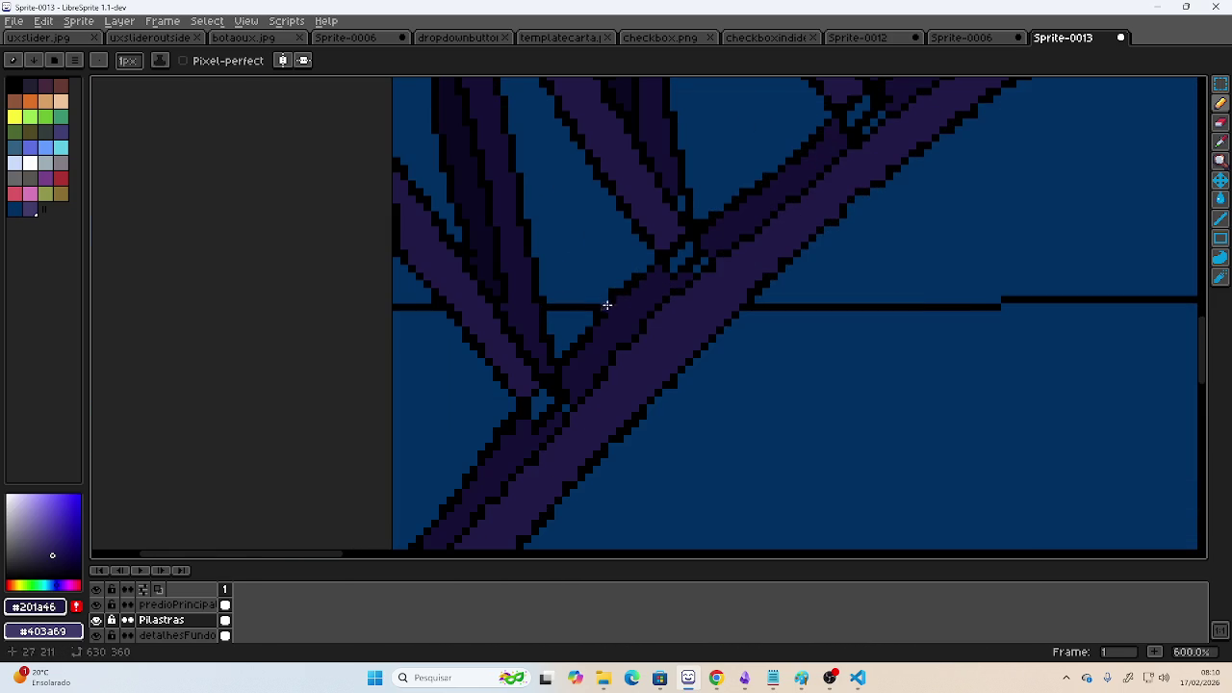
pyautogui.moveTo(537, 411)
pyautogui.mouseDown()
pyautogui.moveTo(534, 395)
pyautogui.moveTo(566, 406)
pyautogui.mouseUp()
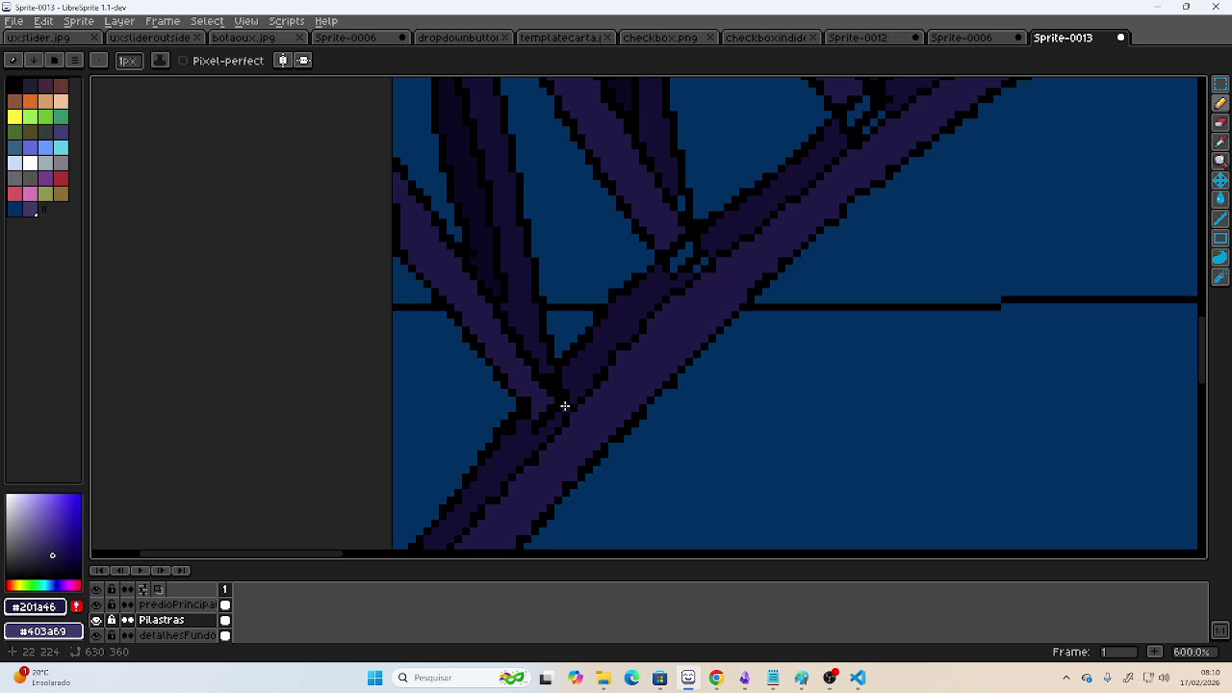
pyautogui.click(672, 264)
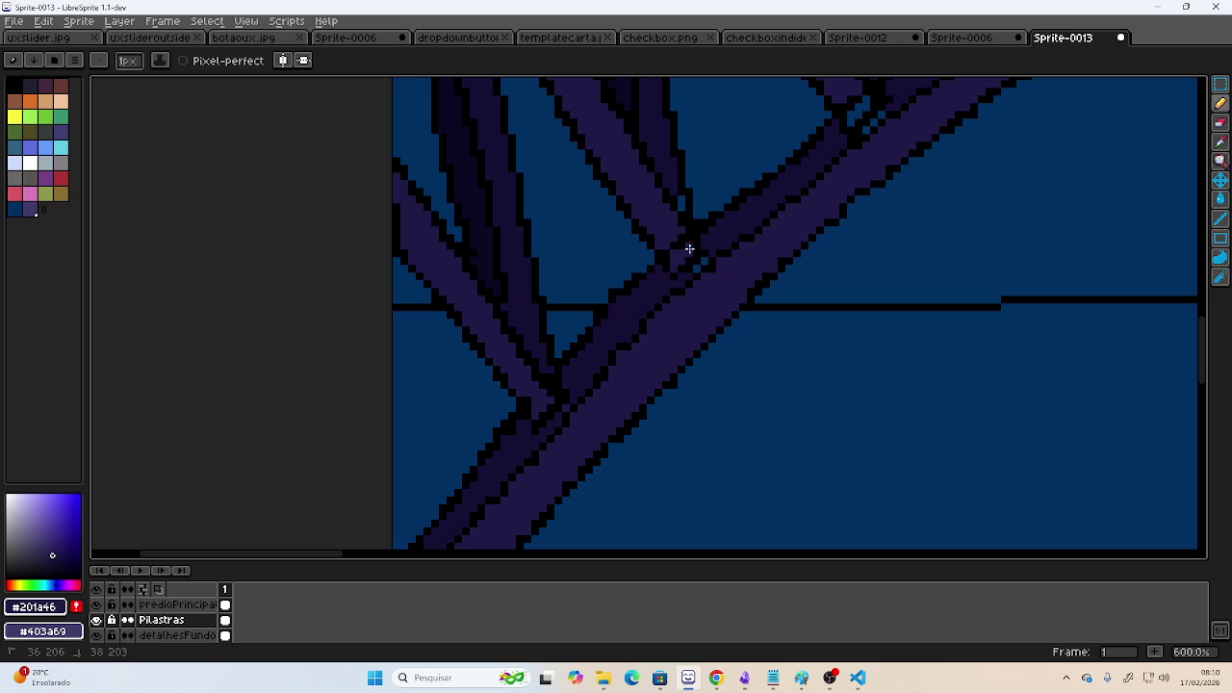
pyautogui.moveTo(689, 248); pyautogui.dragTo(700, 248)
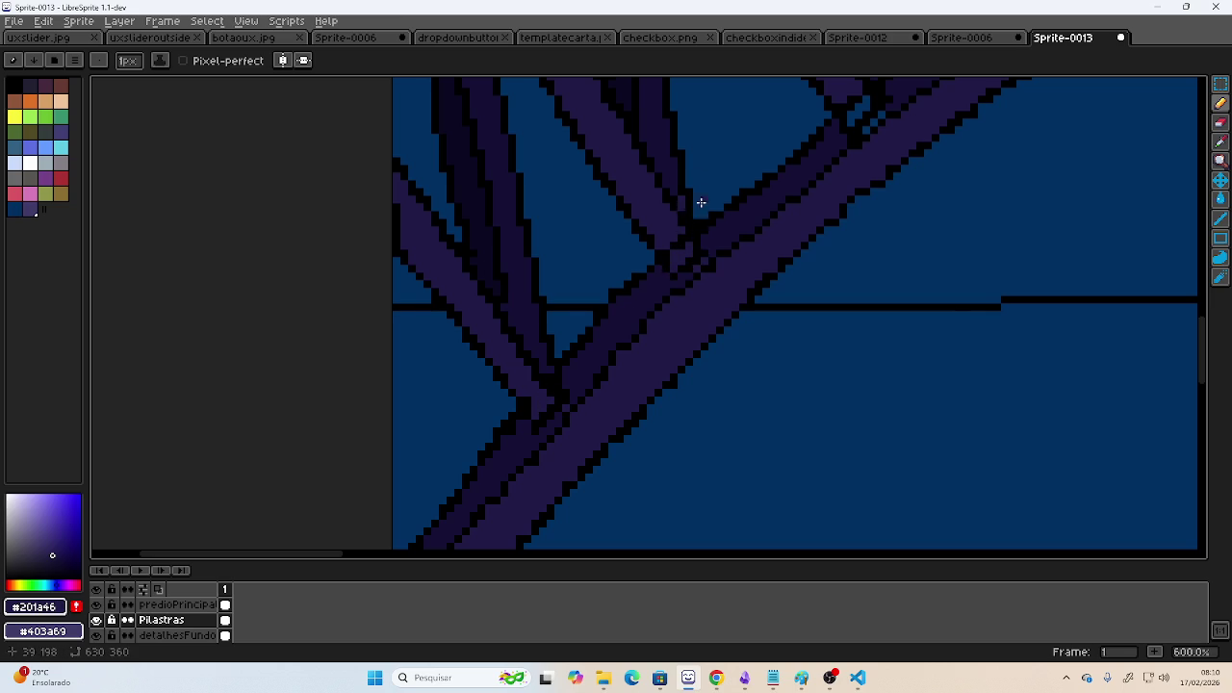
# - Check the whole city, then sample the beam band purple and adjust it to #211b46
pyautogui.moveTo(701, 202); pyautogui.dragTo(619, 215)
pyautogui.moveTo(754, 154)
pyautogui.mouseDown()
pyautogui.moveTo(508, 330)
pyautogui.moveTo(578, 319)
pyautogui.mouseUp()
pyautogui.scroll(-3, 577, 319)
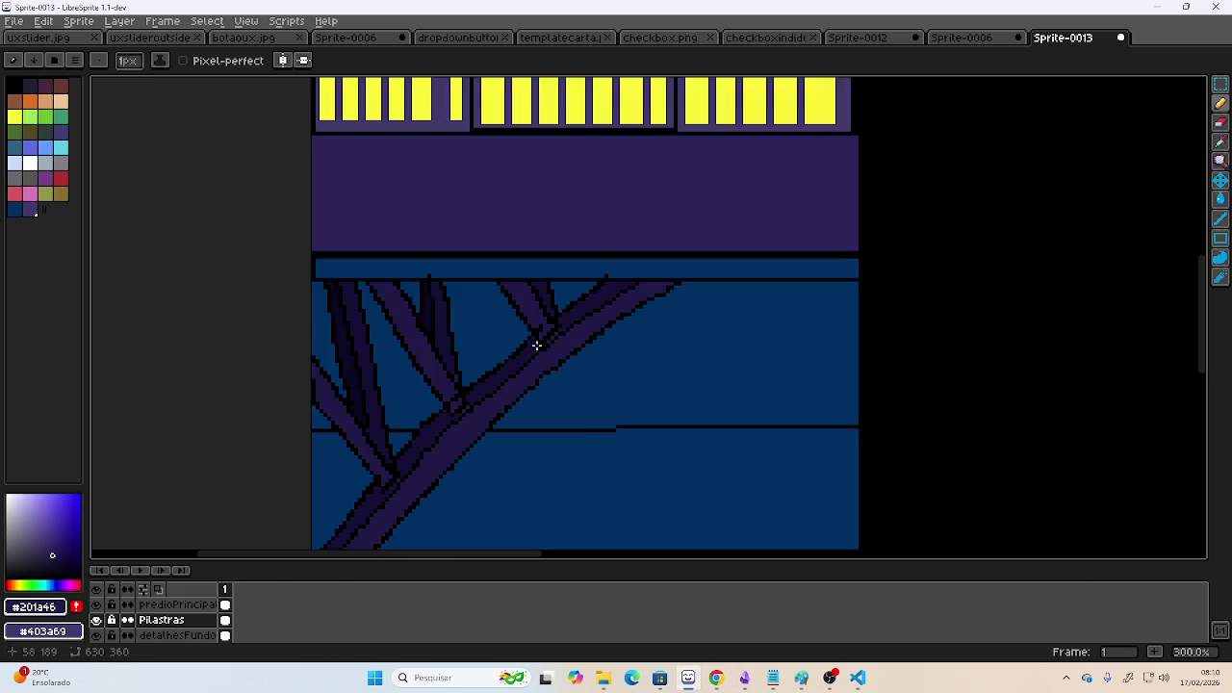
pyautogui.scroll(-2, 536, 341)
pyautogui.moveTo(675, 349)
pyautogui.mouseDown()
pyautogui.moveTo(435, 308)
pyautogui.moveTo(536, 311)
pyautogui.mouseUp()
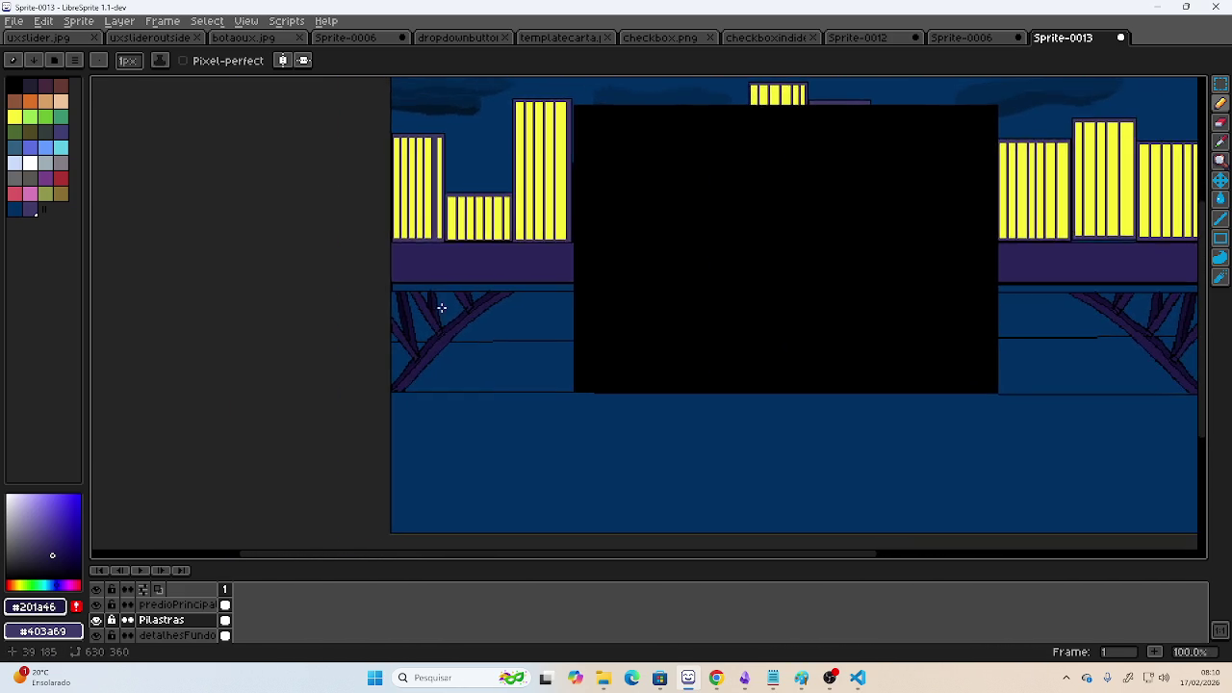
pyautogui.scroll(2, 550, 322)
pyautogui.scroll(2, 729, 218)
pyautogui.moveTo(521, 148)
pyautogui.mouseDown()
pyautogui.moveTo(566, 364)
pyautogui.moveTo(553, 339)
pyautogui.mouseUp()
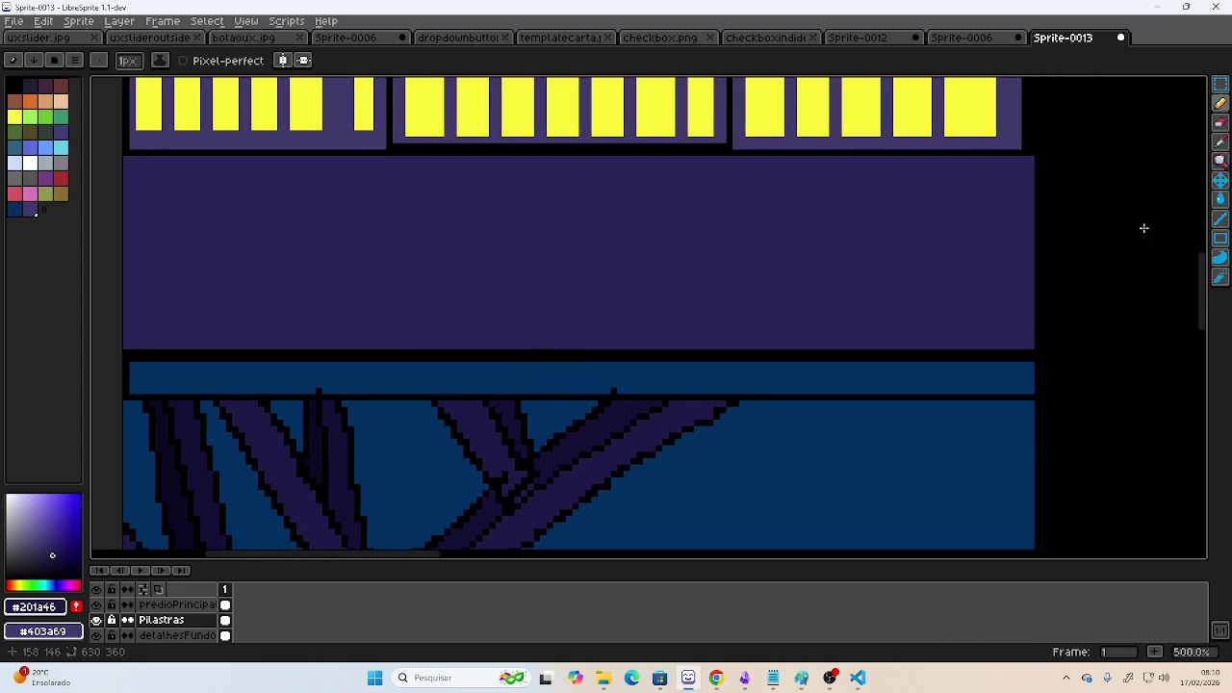
pyautogui.click(1220, 140)
pyautogui.click(674, 251)
pyautogui.moveTo(55, 547); pyautogui.dragTo(52, 559)
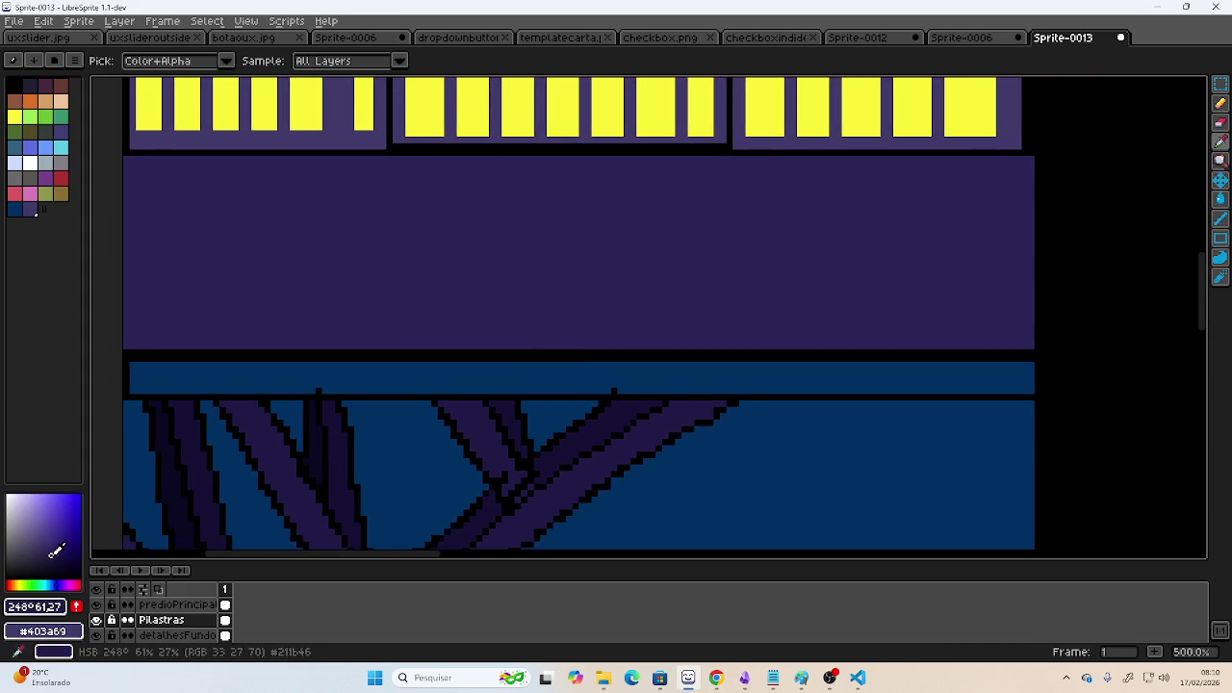
# - Try flood-filling the blue band, then undo the accidental dark navy fill
pyautogui.click(1220, 200)
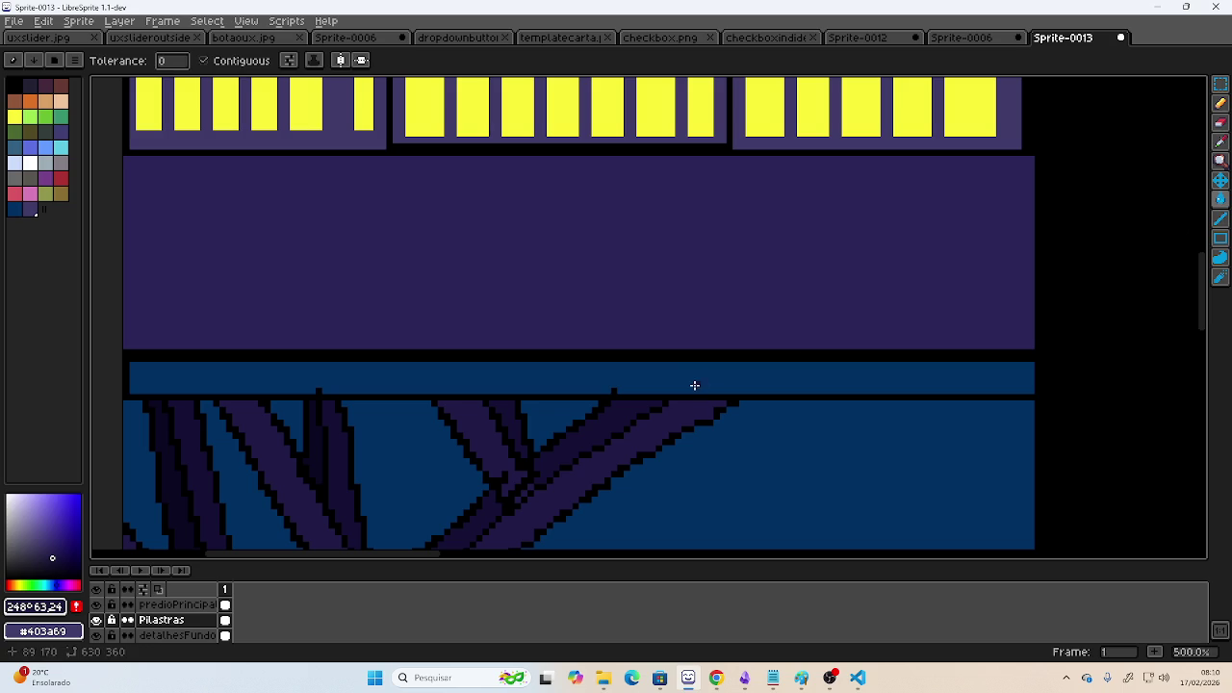
pyautogui.click(694, 377)
pyautogui.hscroll(3, 347, 324)
pyautogui.hscroll(5, 971, 343)
pyautogui.hscroll(5, 971, 344)
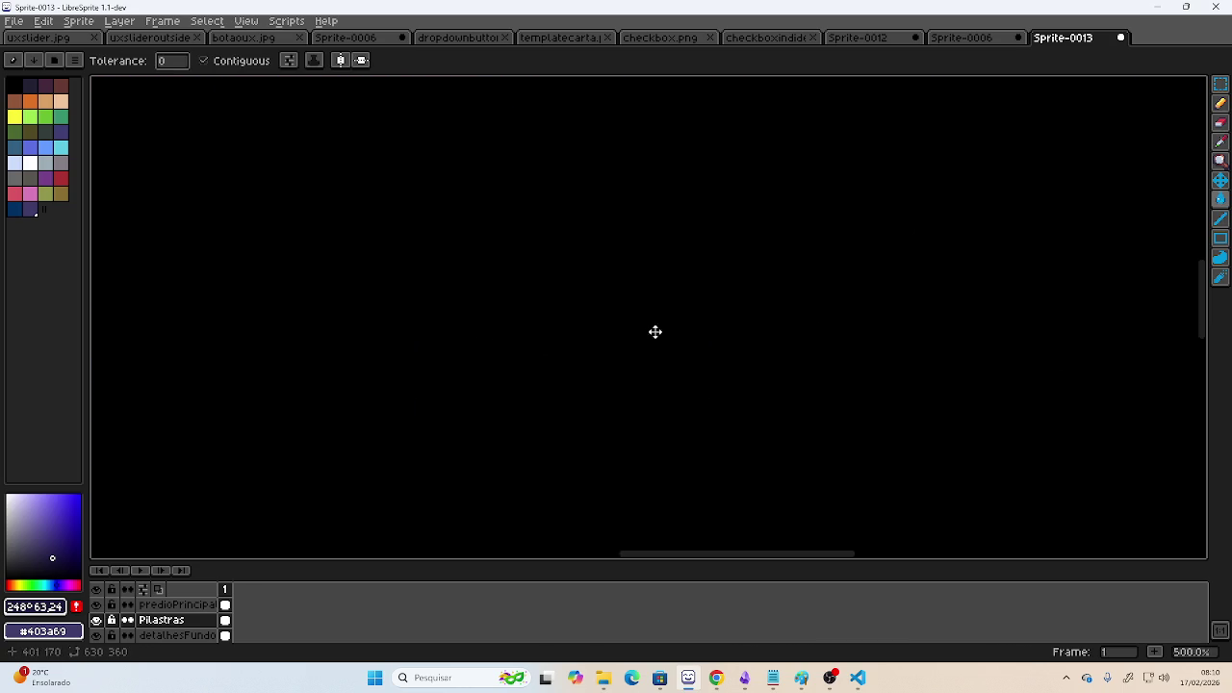
pyautogui.hscroll(3, 654, 331)
pyautogui.click(759, 330)
pyautogui.hscroll(3, 809, 317)
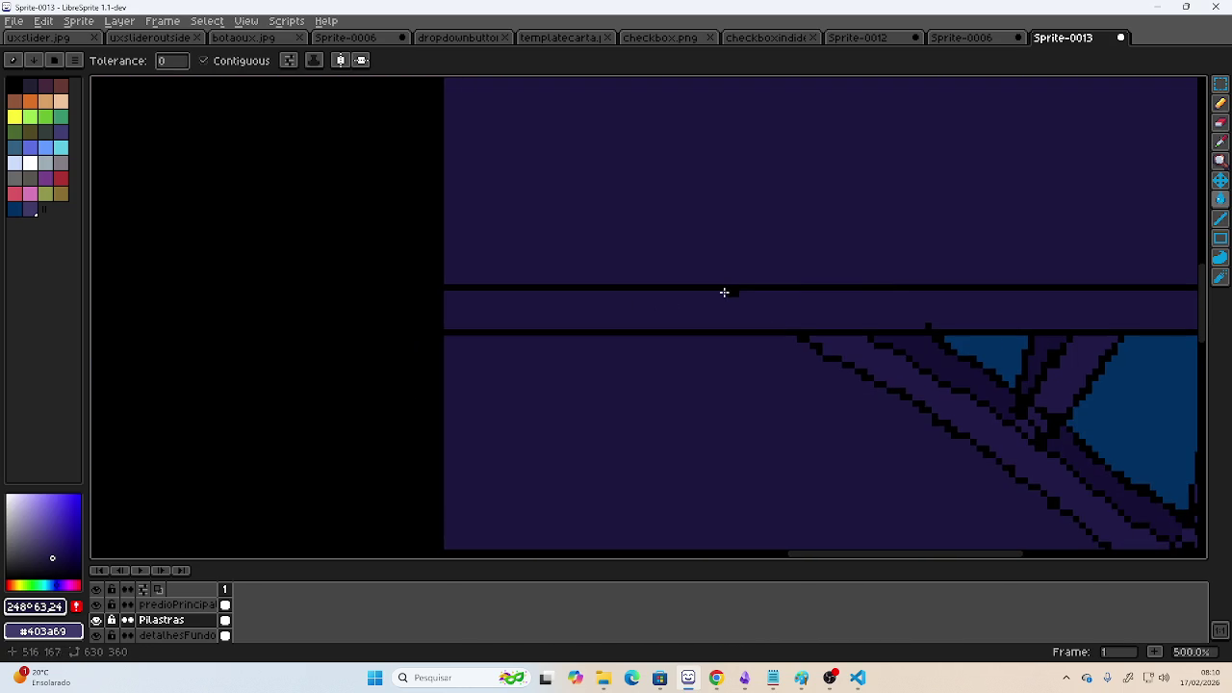
pyautogui.hotkey('ctrl', 'z')
# - Pencil a purple line sealing the strip's left end, then fill the strip dark purple
pyautogui.click(1220, 103)
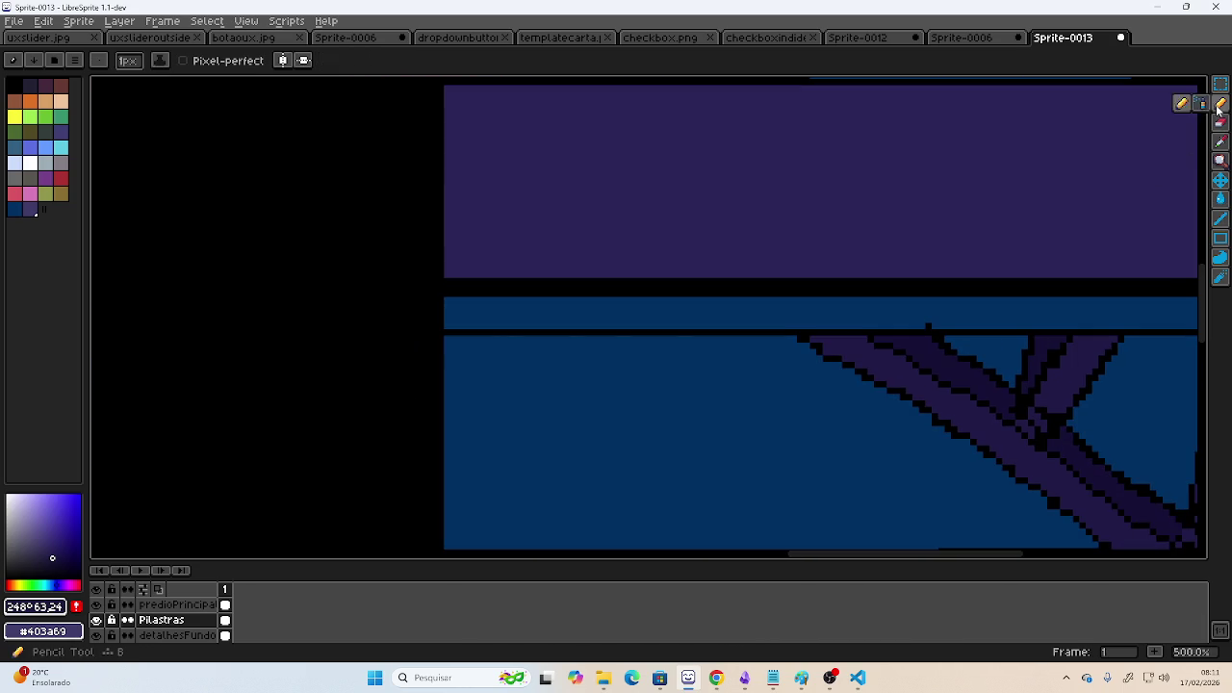
pyautogui.moveTo(447, 329); pyautogui.dragTo(451, 293)
pyautogui.click(1219, 198)
pyautogui.click(676, 304)
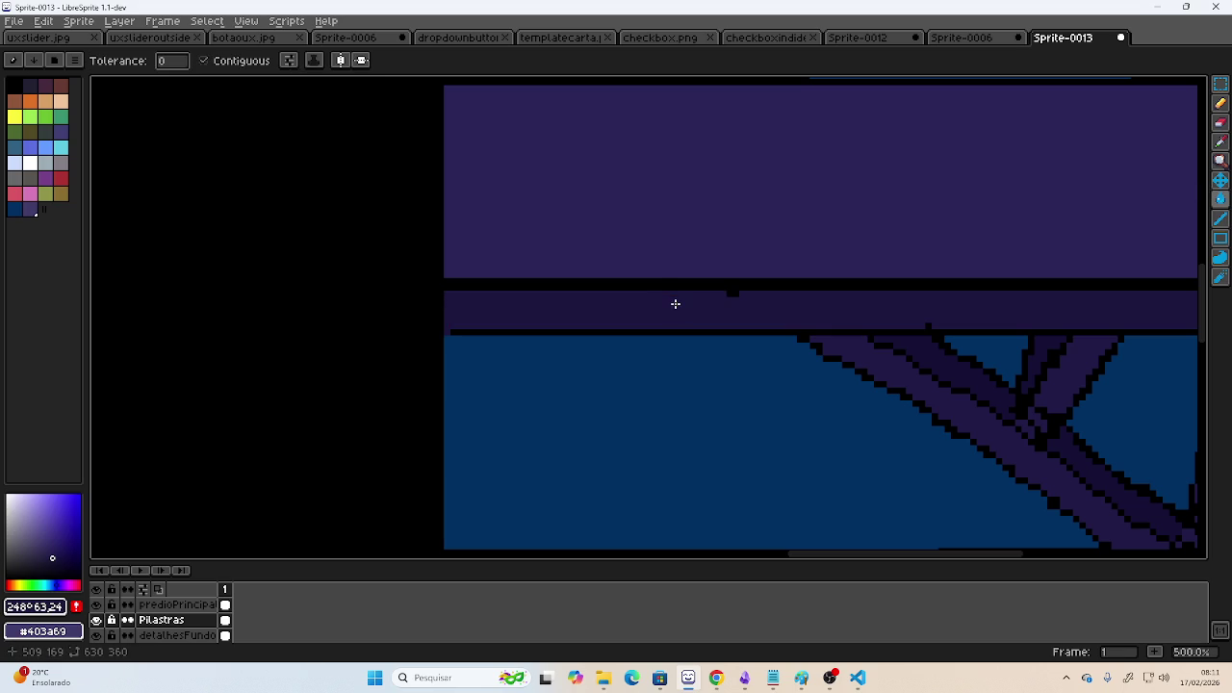
pyautogui.hscroll(1, 544, 305)
pyautogui.hscroll(6, 549, 308)
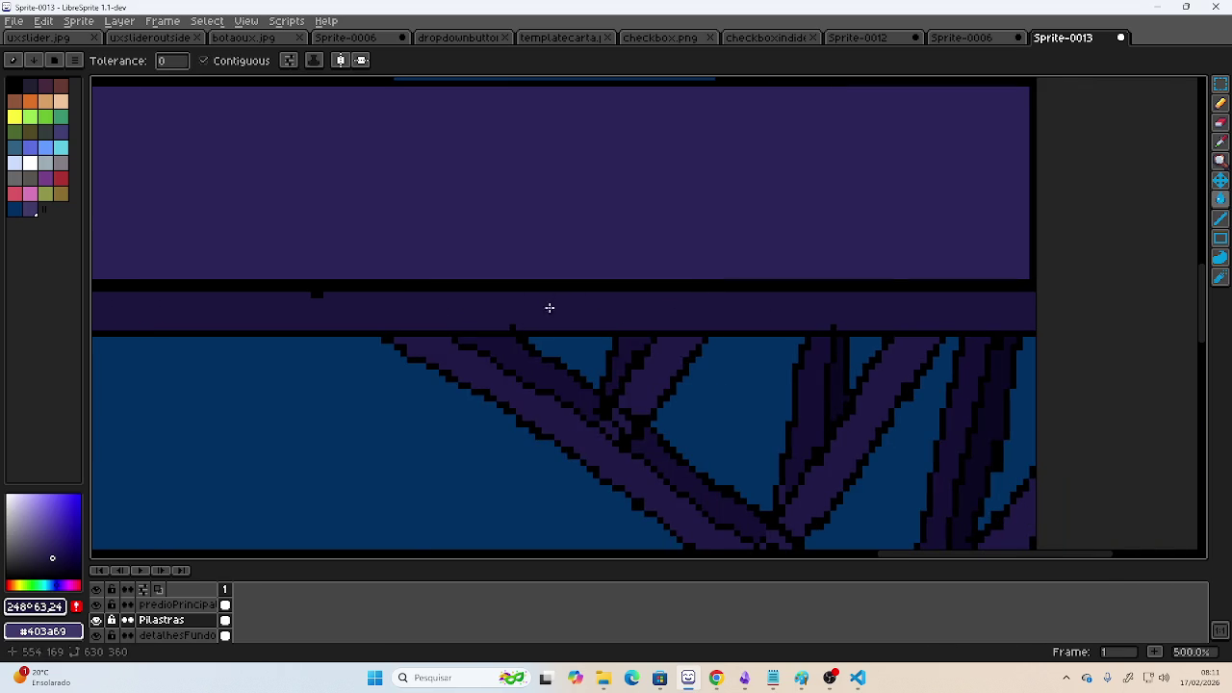
# - Select the Eraser and scroll the canvas back left and down
pyautogui.click(1220, 122)
pyautogui.hscroll(-4, 481, 295)
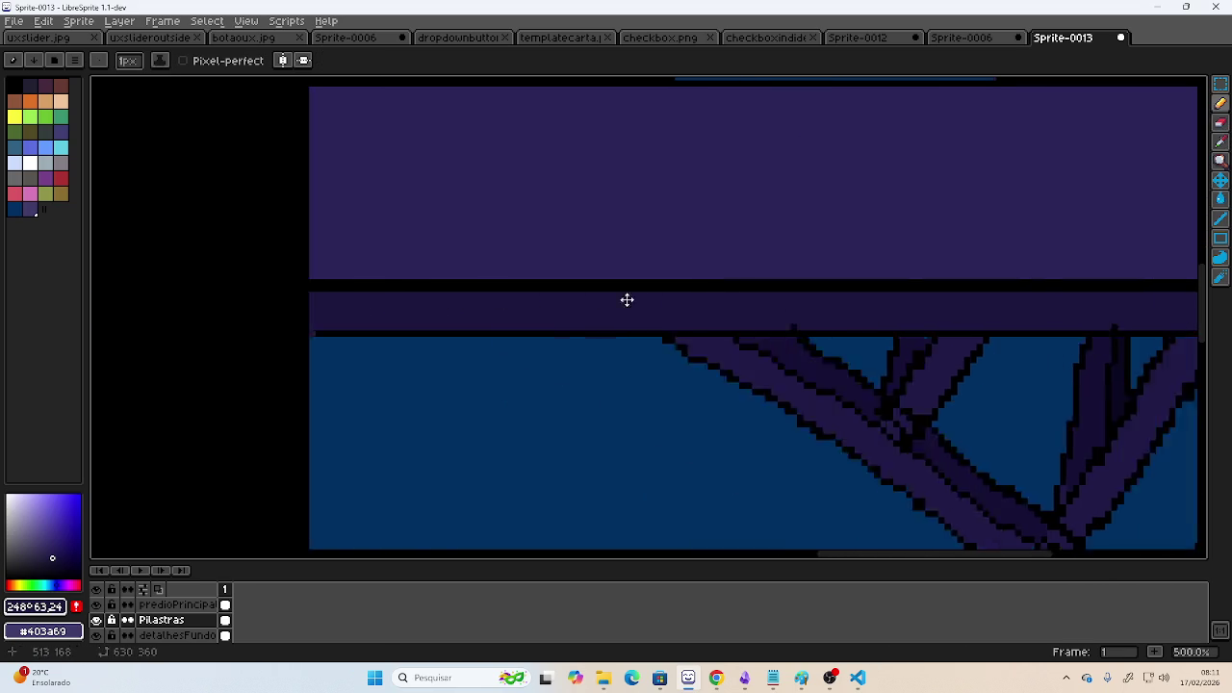
pyautogui.hscroll(-4, 435, 274)
pyautogui.scroll(-2, 448, 283)
pyautogui.scroll(-1, 500, 289)
pyautogui.scroll(-1, 635, 299)
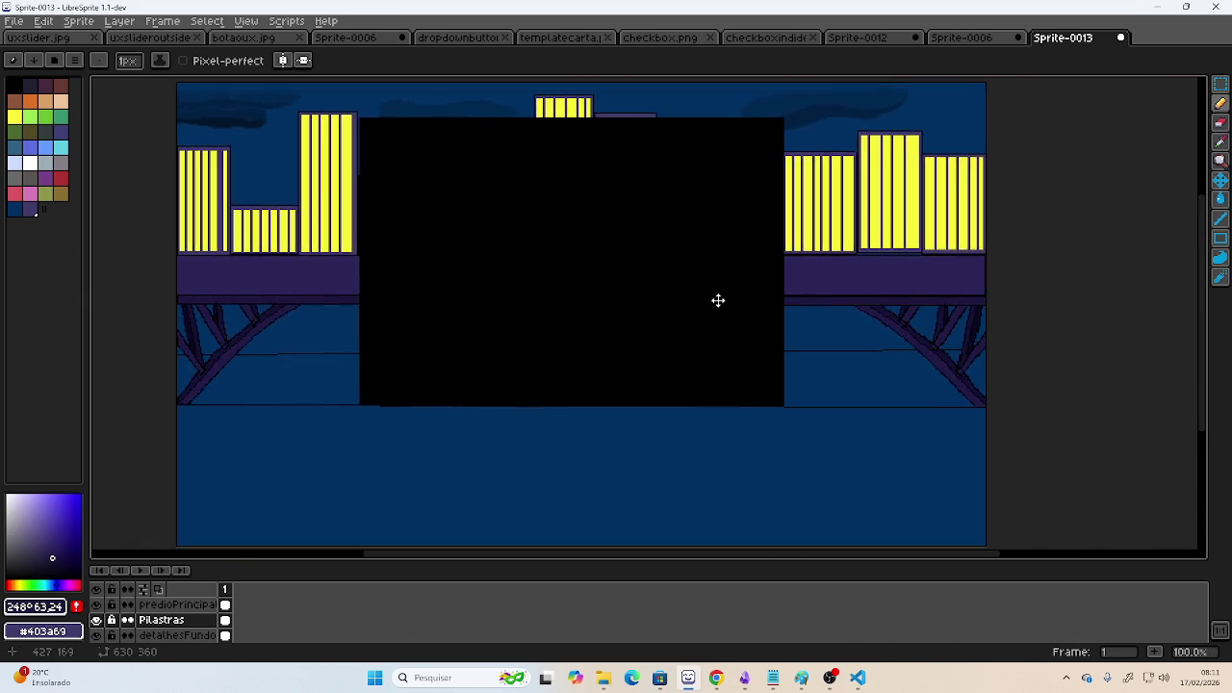
# - Pan across the whole city skyline, then bring OBS Studio to the front
pyautogui.moveTo(723, 314); pyautogui.dragTo(745, 319)
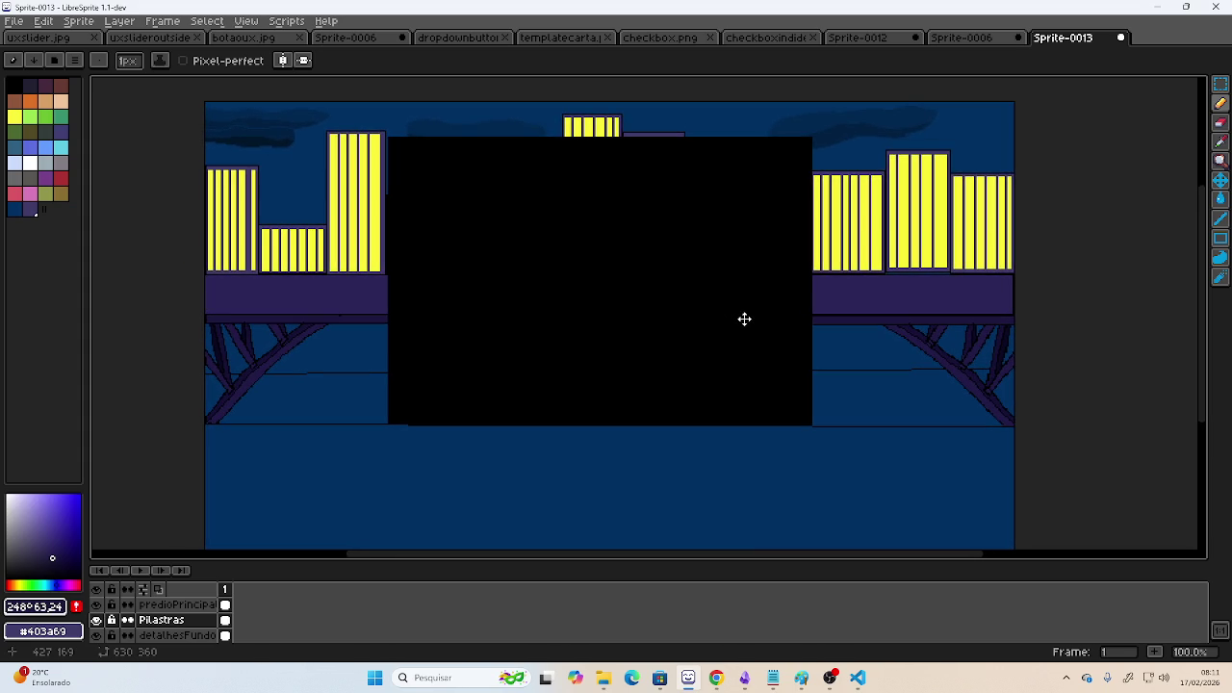
pyautogui.moveTo(744, 319)
pyautogui.mouseDown()
pyautogui.moveTo(726, 291)
pyautogui.moveTo(754, 295)
pyautogui.mouseUp()
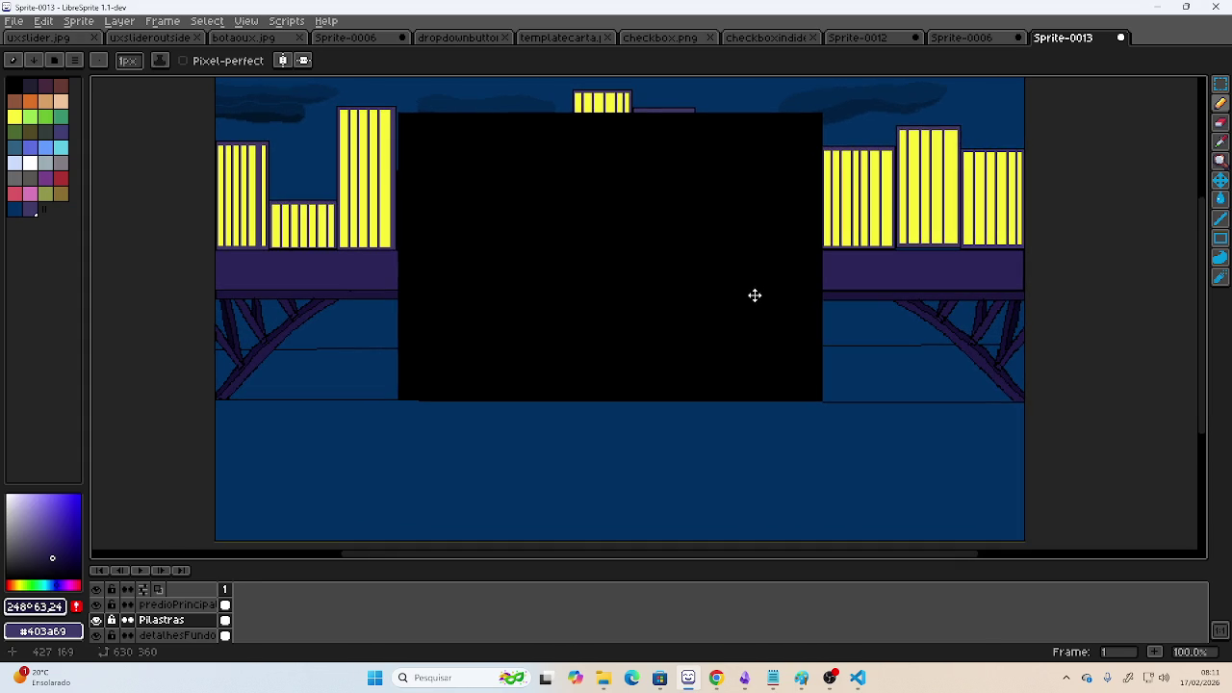
pyautogui.click(828, 679)
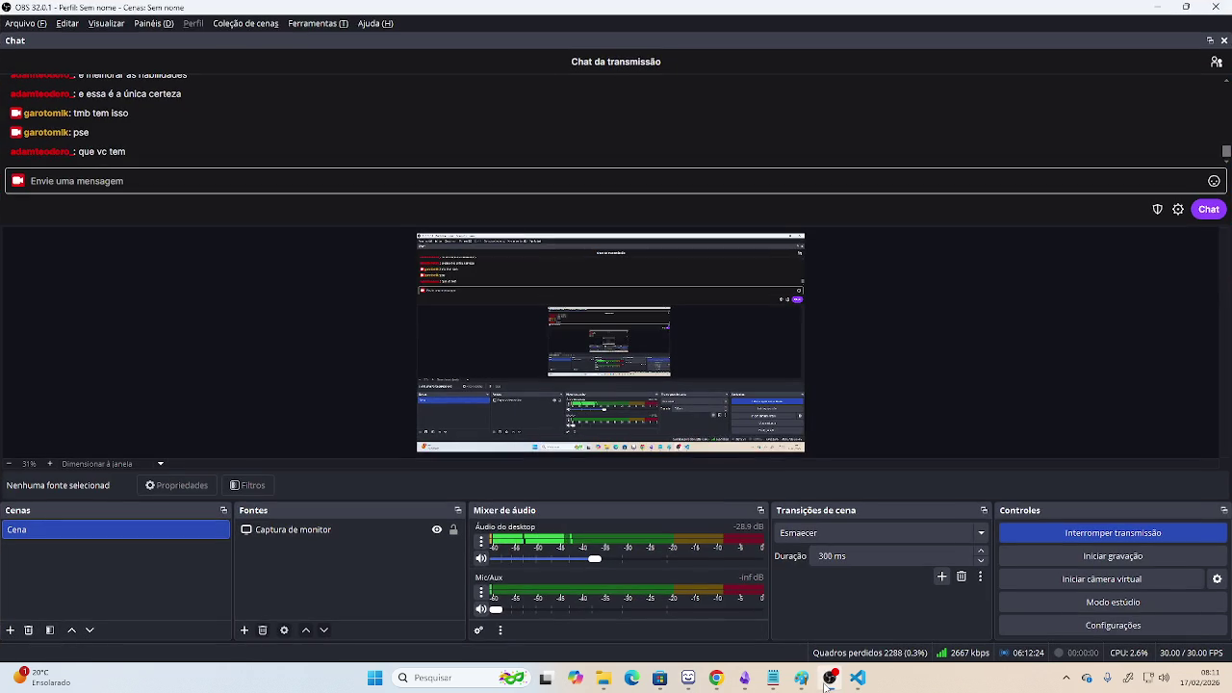
# - Minimise OBS Studio, briefly reopen it, then hide it again to reveal the sprite
pyautogui.click(826, 685)
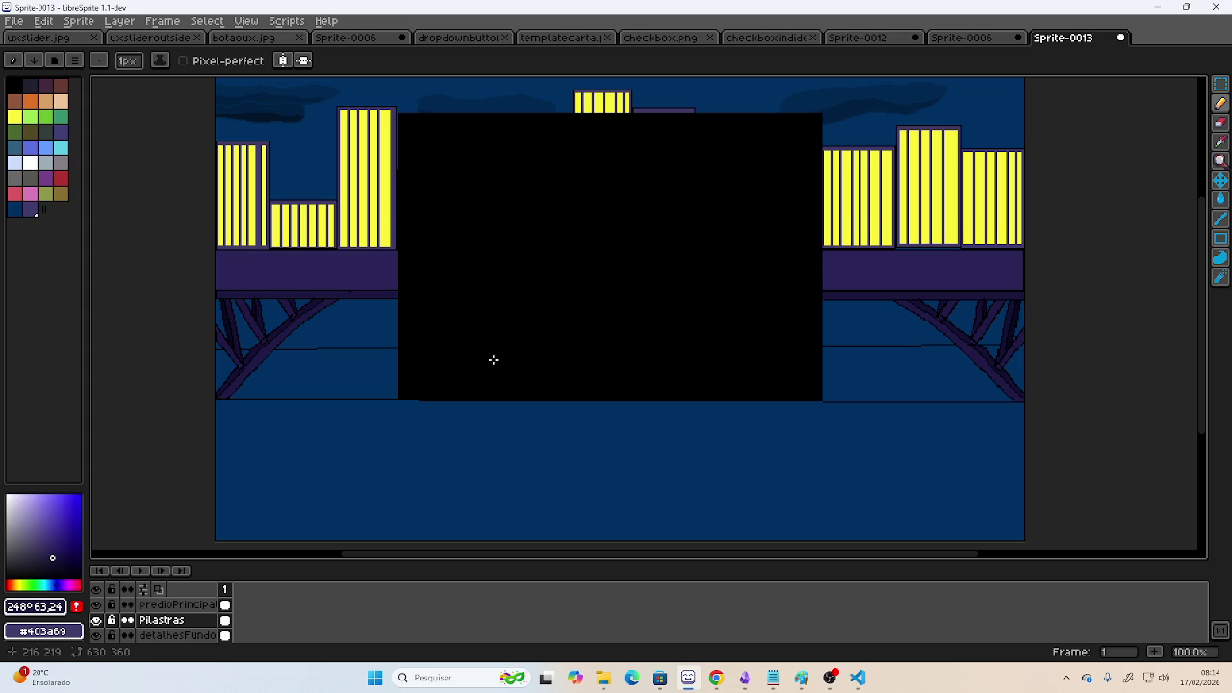
pyautogui.click(834, 679)
pyautogui.click(834, 679)
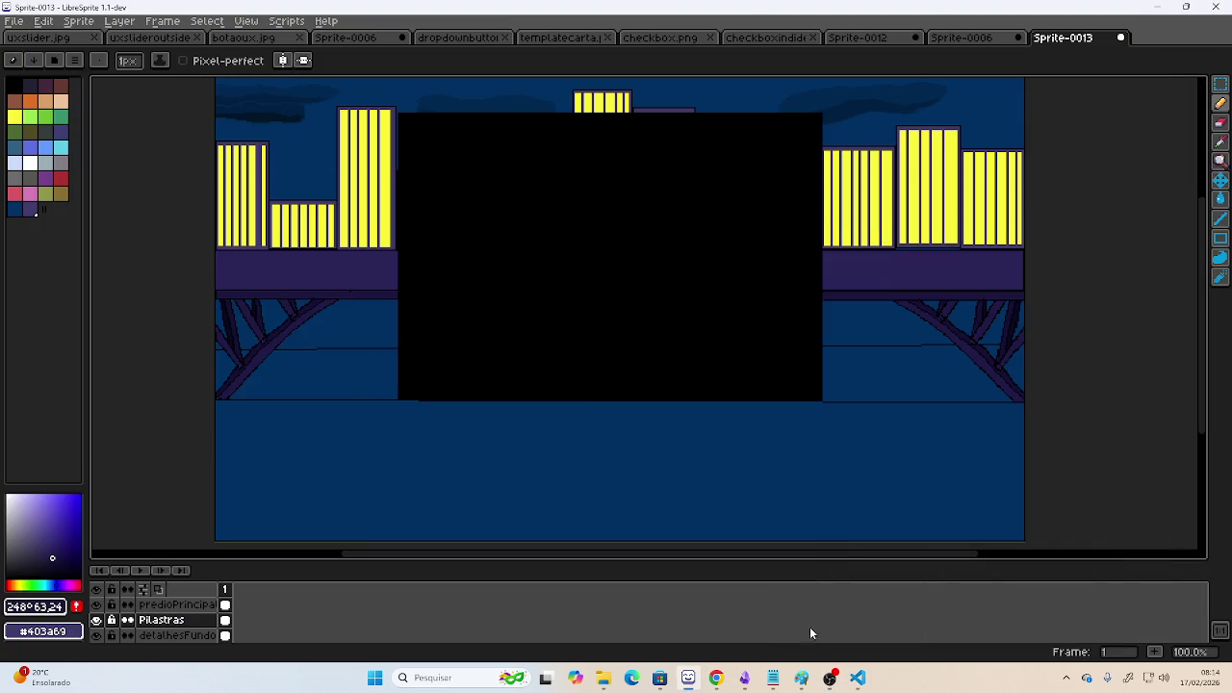
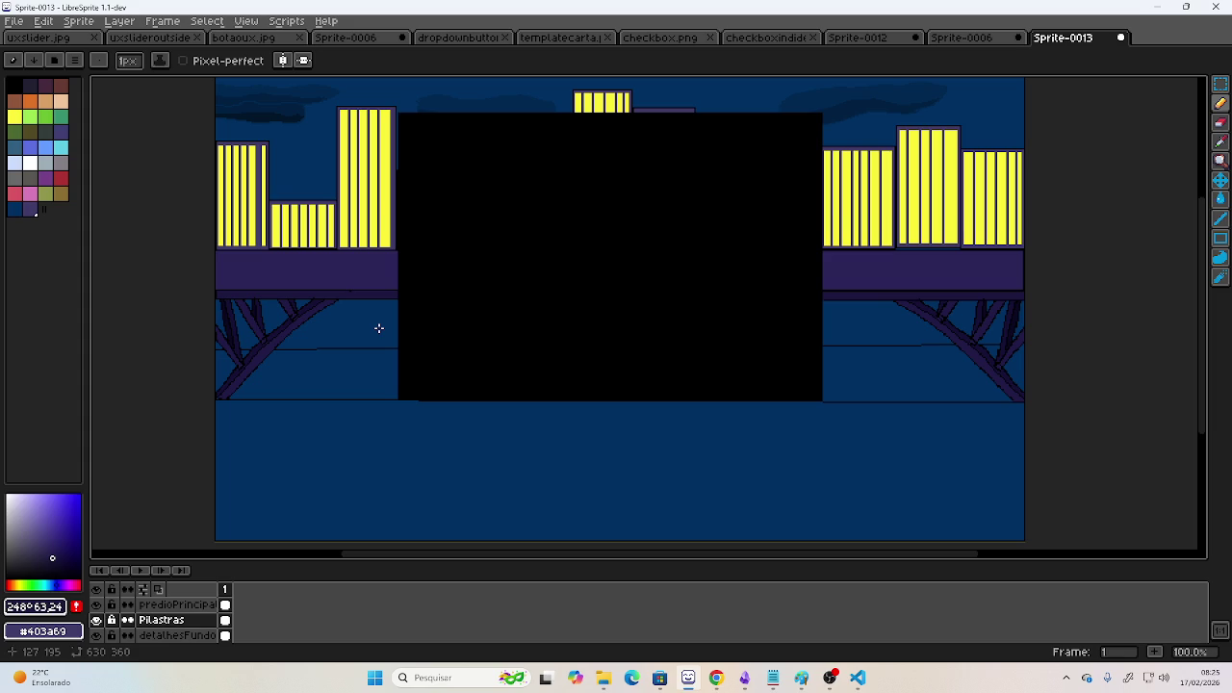
# - Cycle windows to OBS Studio and back to the LibreSprite sprite
pyautogui.hotkey('alt', 'Tab')
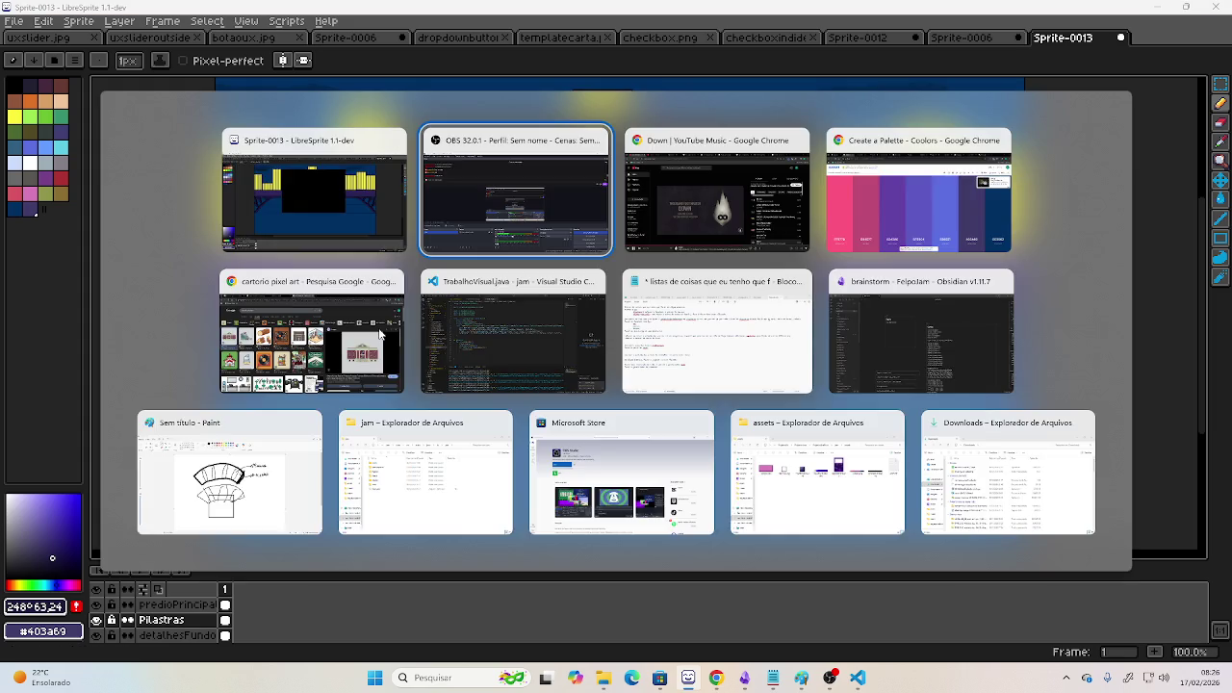
pyautogui.hotkey('alt', 'Tab')
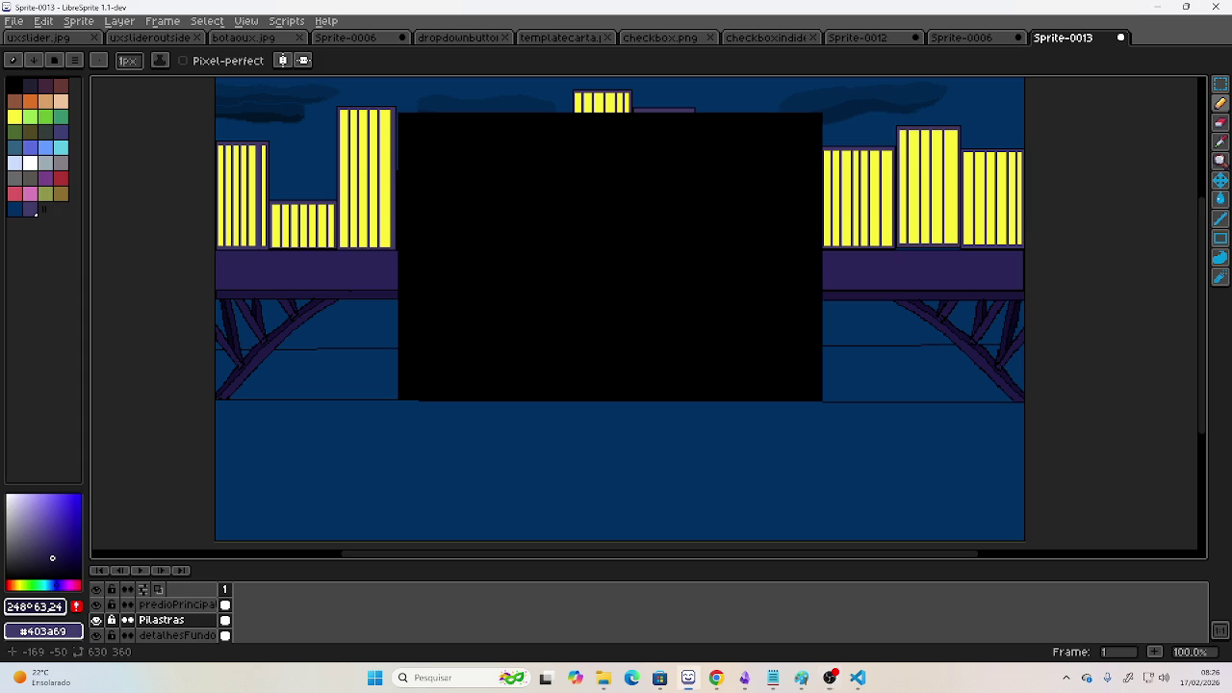
pyautogui.hotkey('alt', 'Tab')
pyautogui.hotkey('alt', 'Tab')
# - Skip the YouTube Music ad and advance to Skillet's 'You Ain't Ready', then bring up OBS
pyautogui.hotkey('alt', 'Tab')
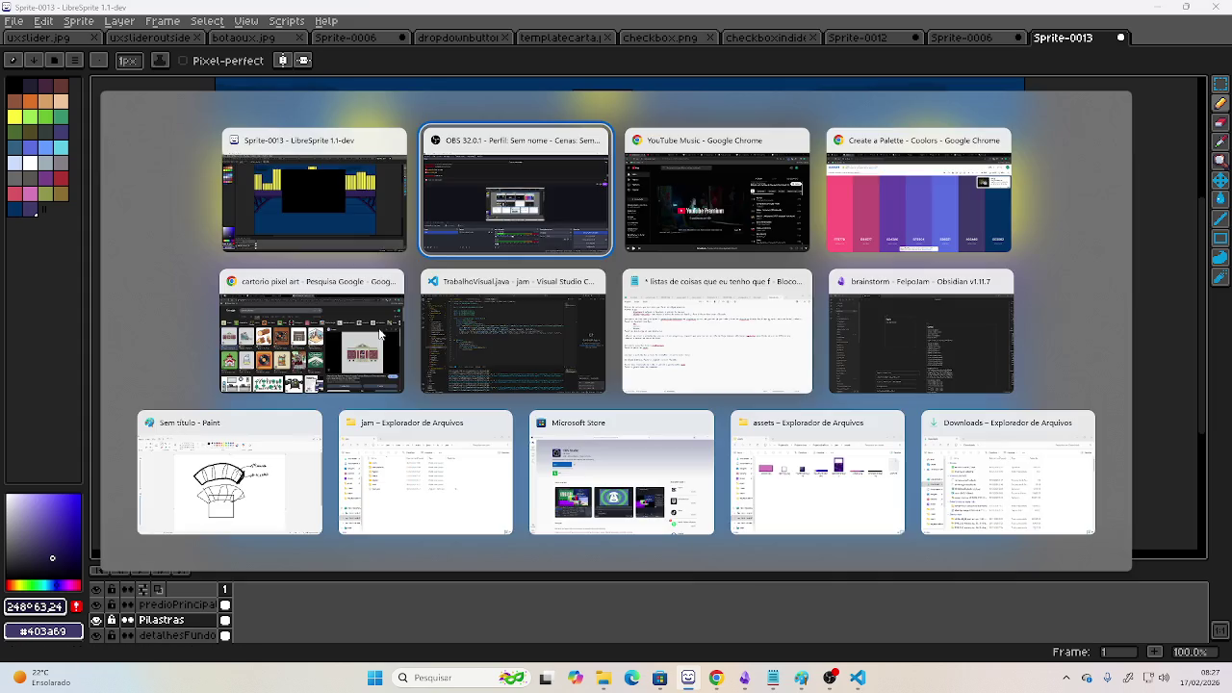
pyautogui.hotkey('alt', 'Tab')
pyautogui.click(379, 327)
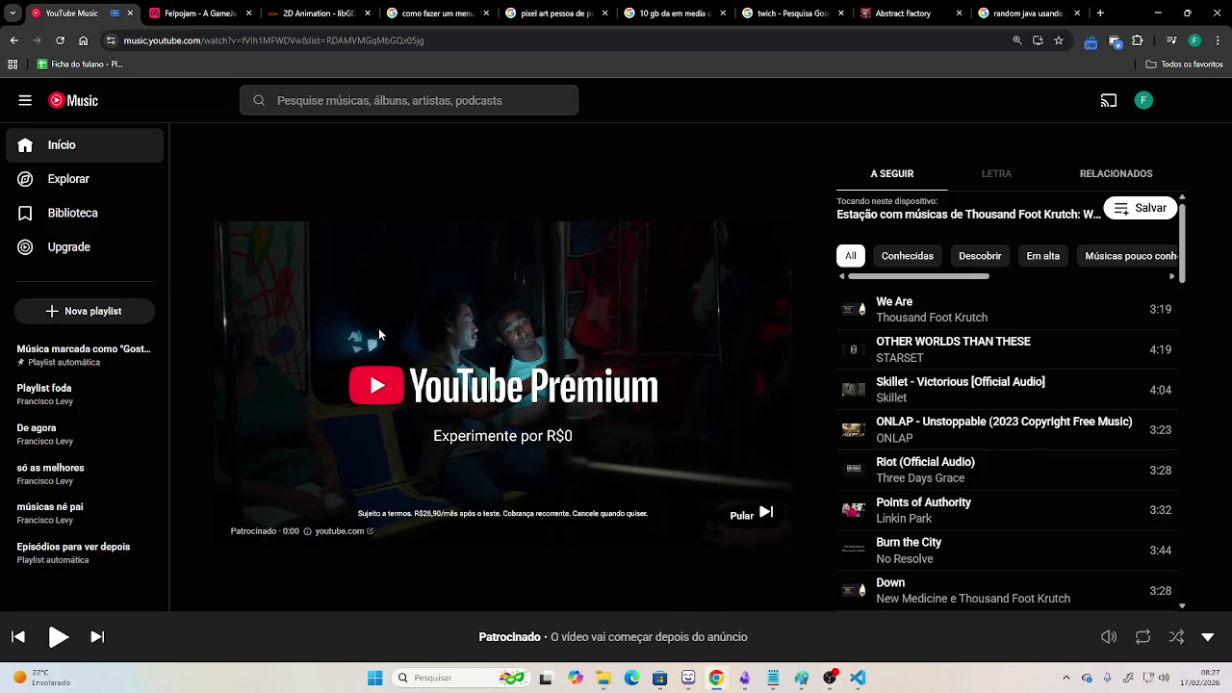
pyautogui.click(746, 513)
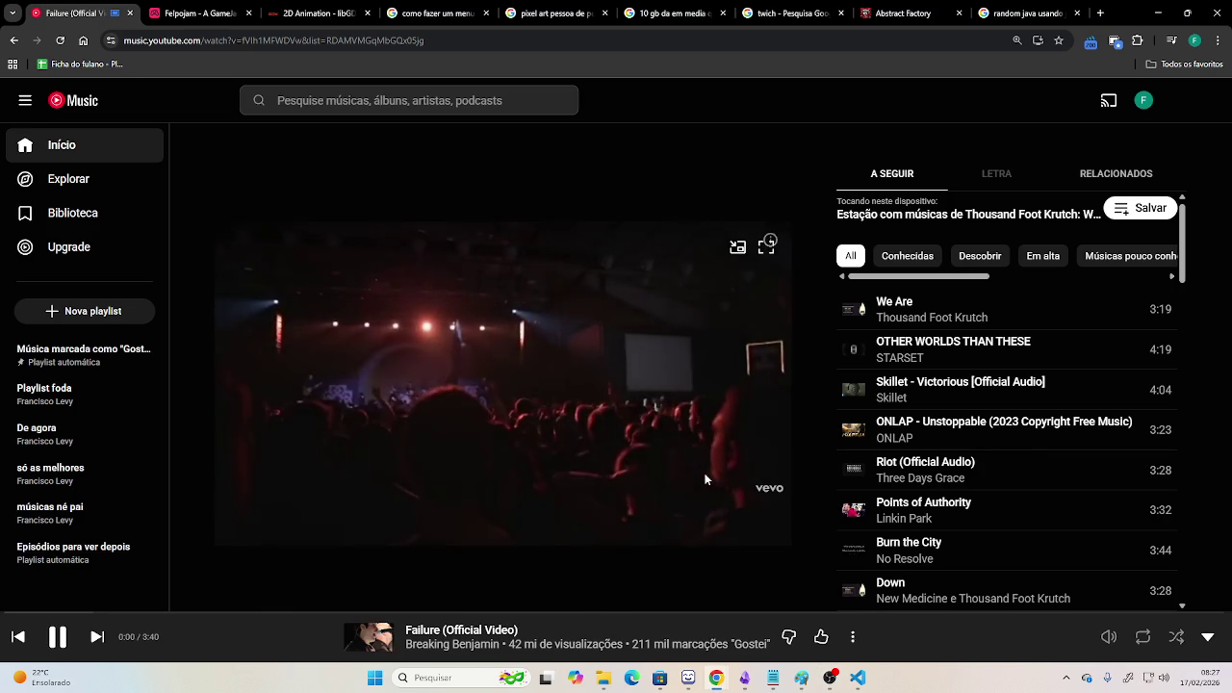
pyautogui.click(96, 636)
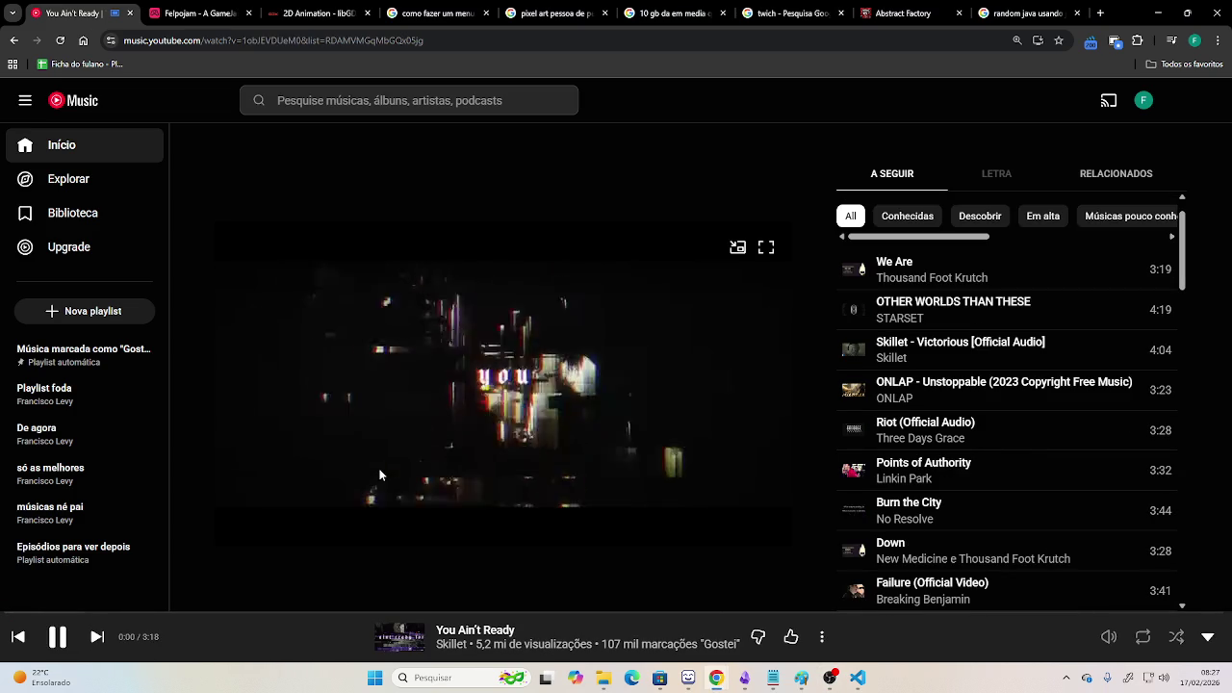
pyautogui.hotkey('alt', 'Tab')
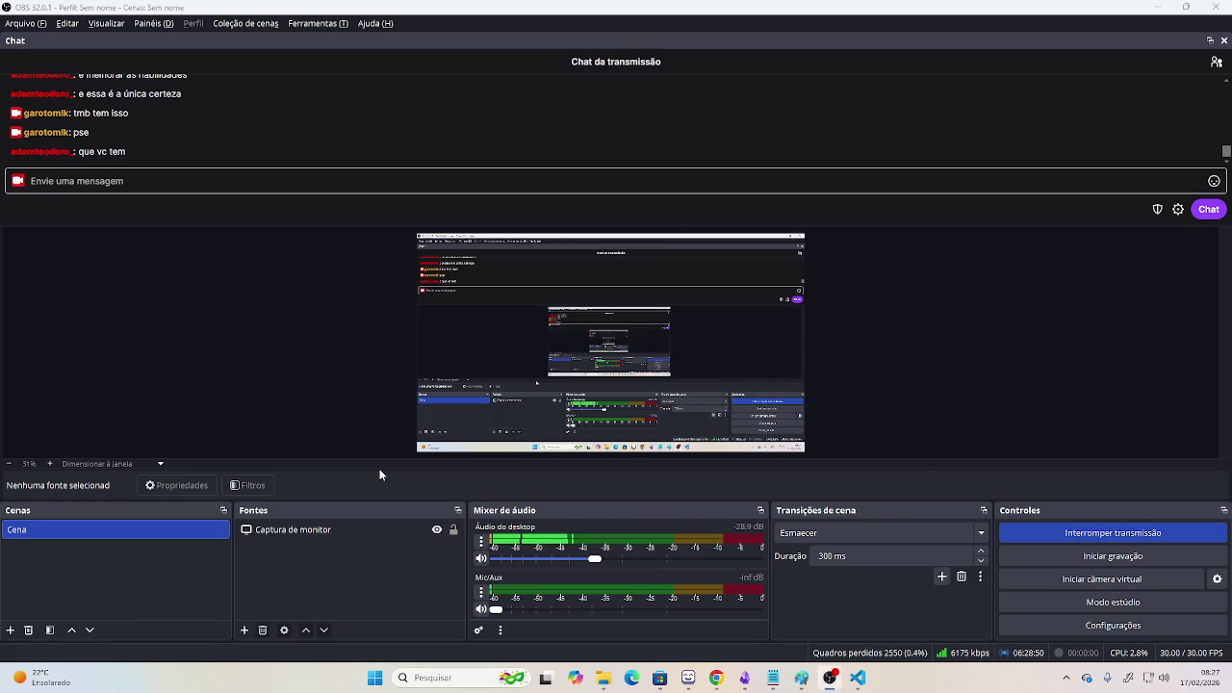
# - Leave OBS Studio's stream running and return to the LibreSprite bridge sprite
pyautogui.hotkey('alt', 'Tab')
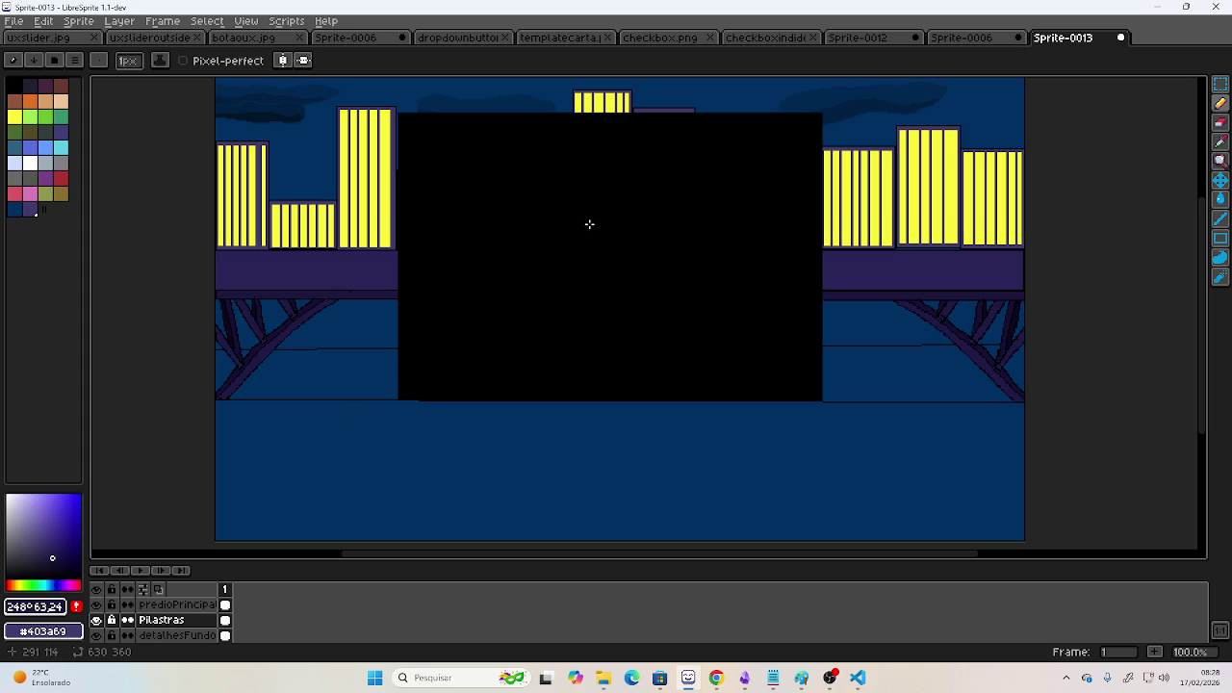
pyautogui.scroll(-1, 597, 215)
pyautogui.scroll(1, 578, 283)
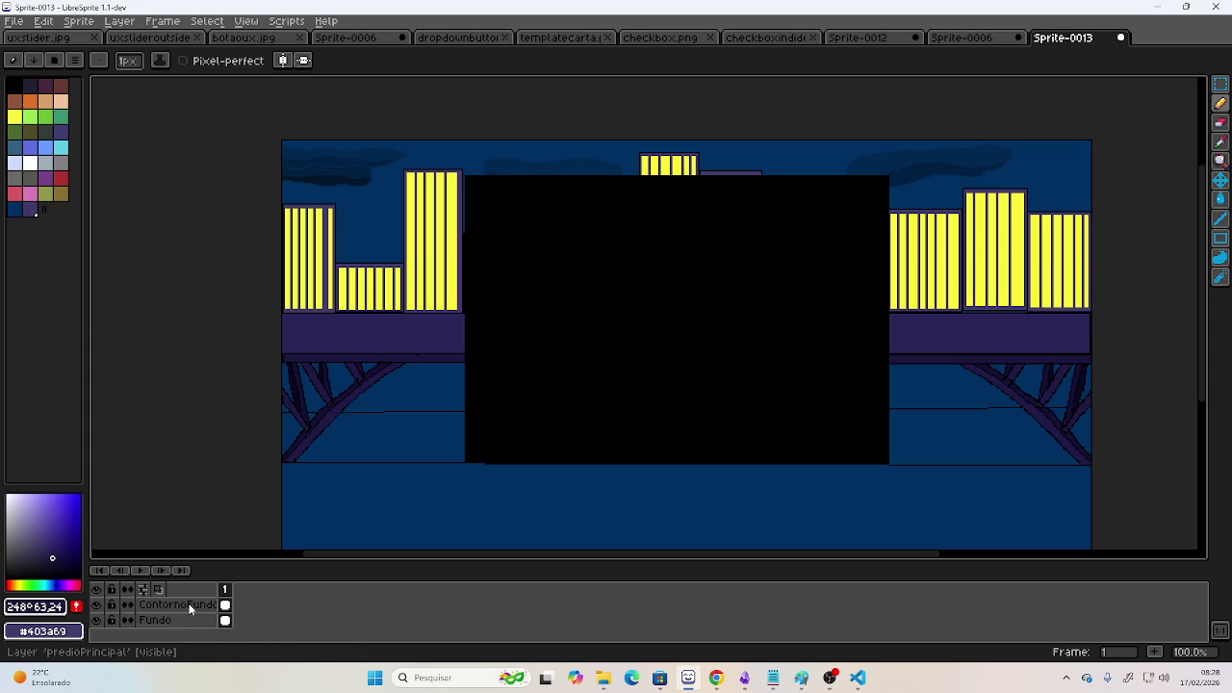
pyautogui.scroll(-3, 189, 606)
pyautogui.scroll(3, 189, 606)
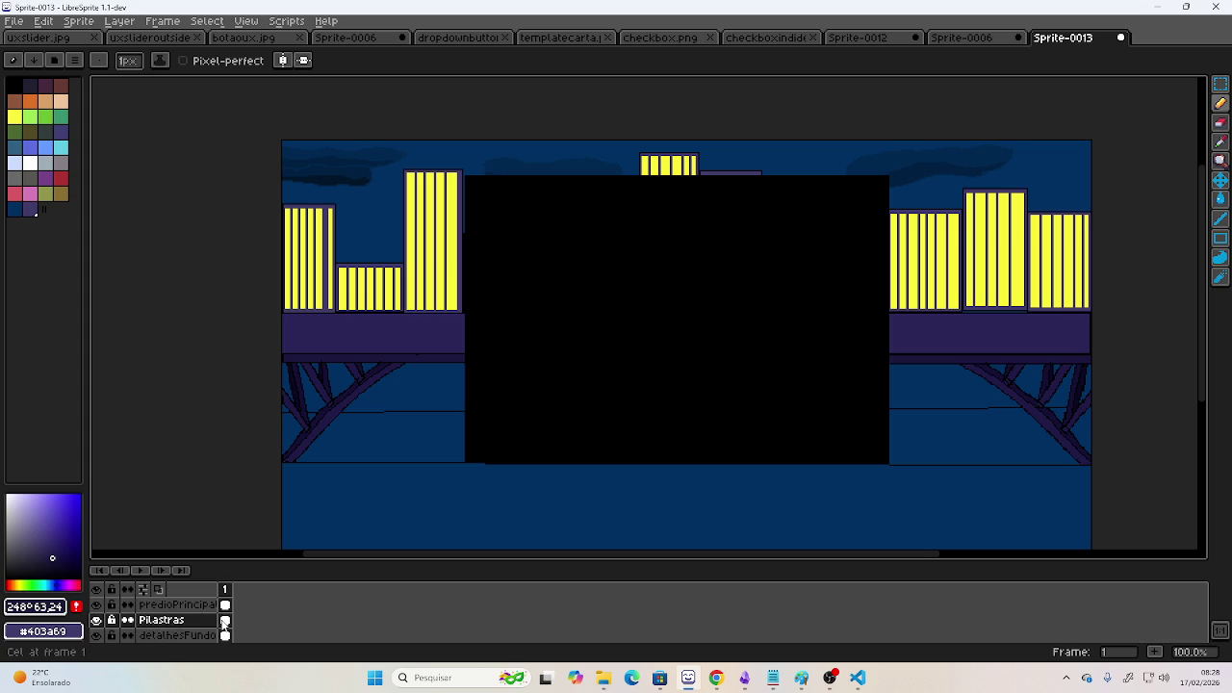
pyautogui.click(95, 621)
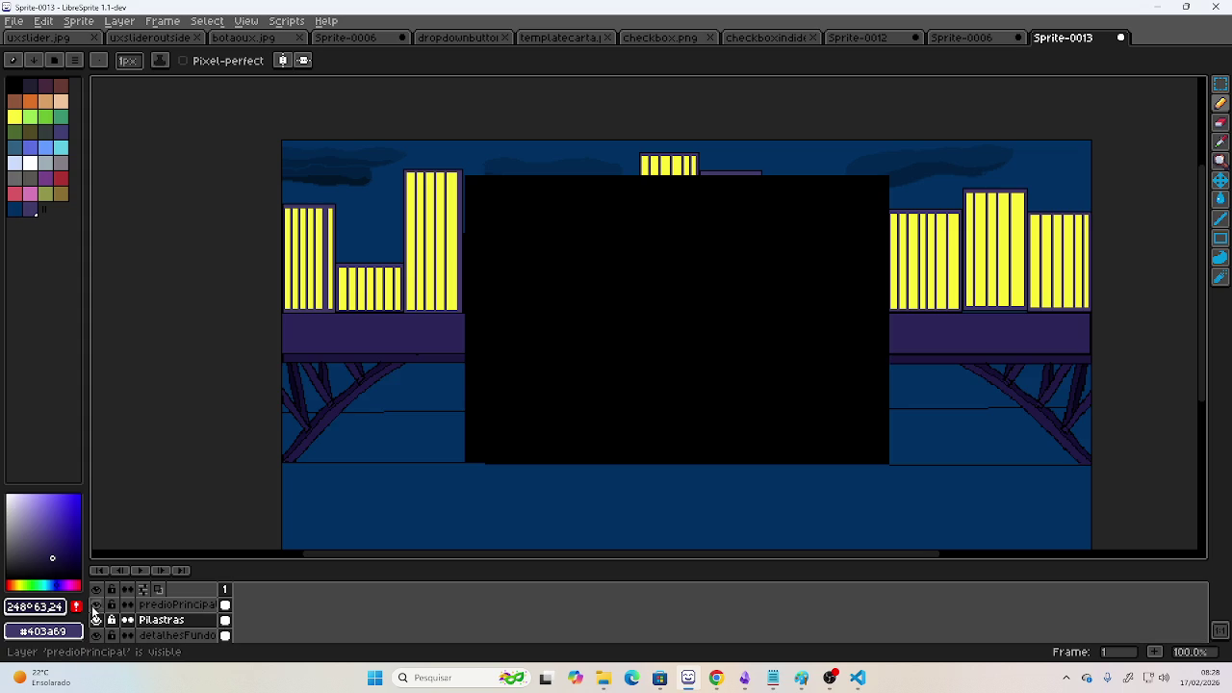
pyautogui.click(95, 605)
pyautogui.click(93, 609)
pyautogui.click(93, 610)
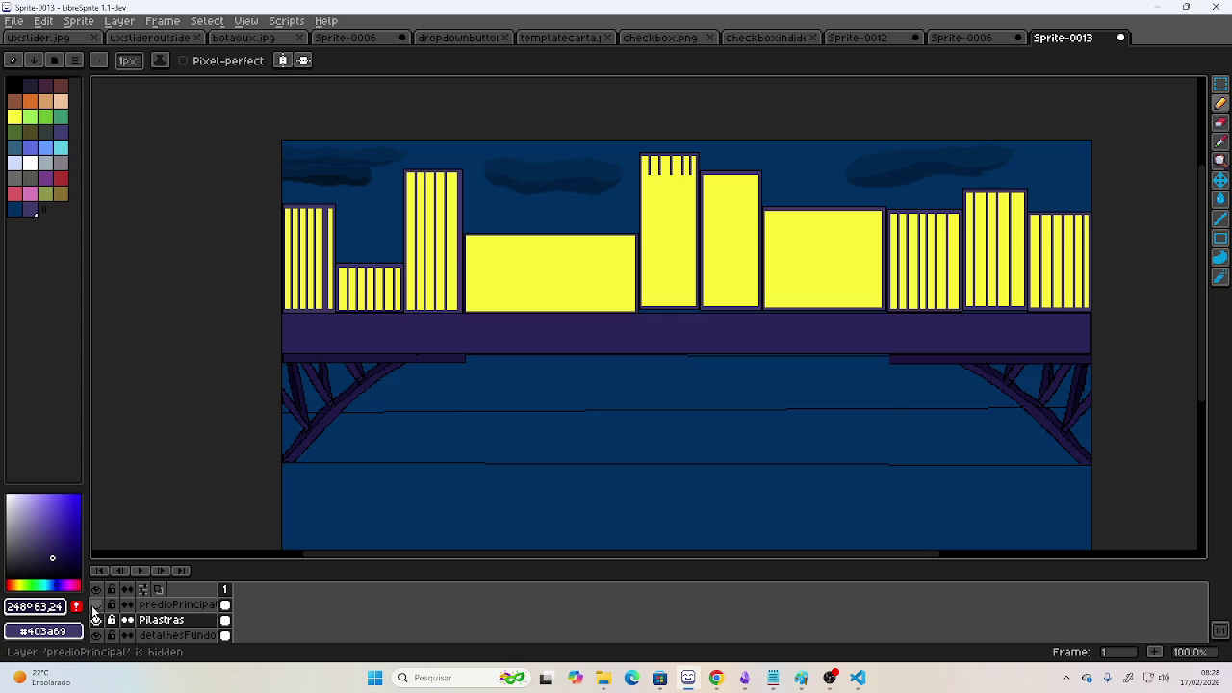
pyautogui.click(93, 607)
pyautogui.click(94, 606)
pyautogui.click(94, 606)
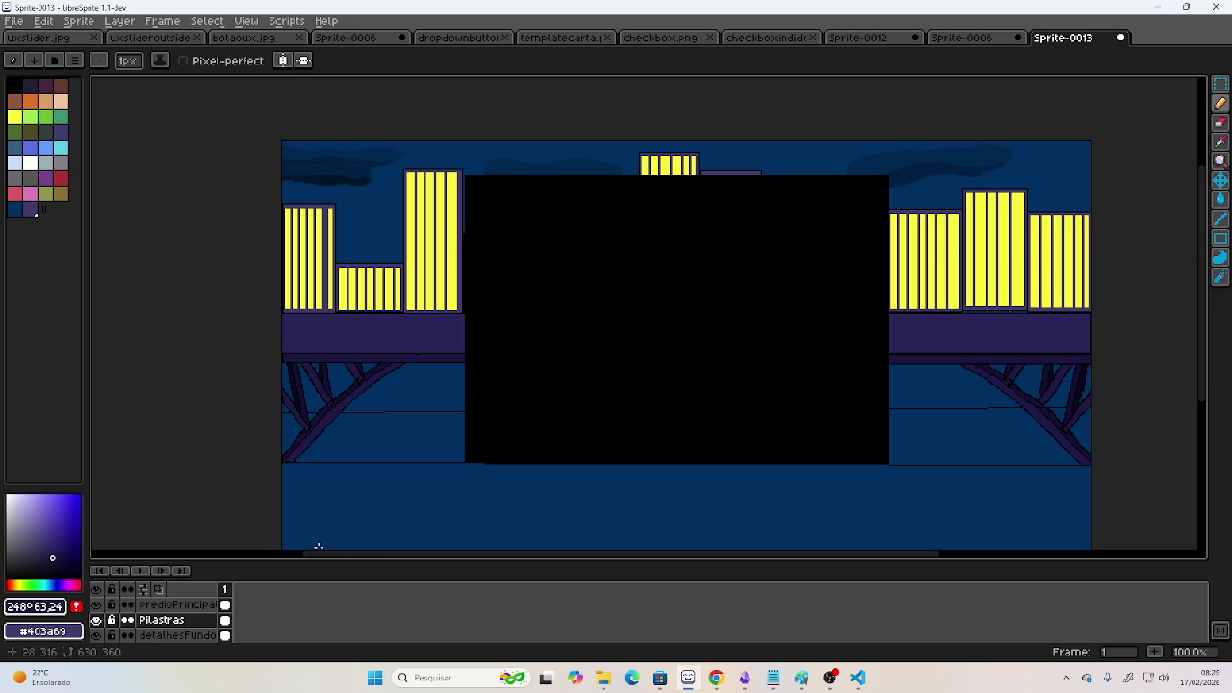
pyautogui.click(127, 23)
pyautogui.click(142, 73)
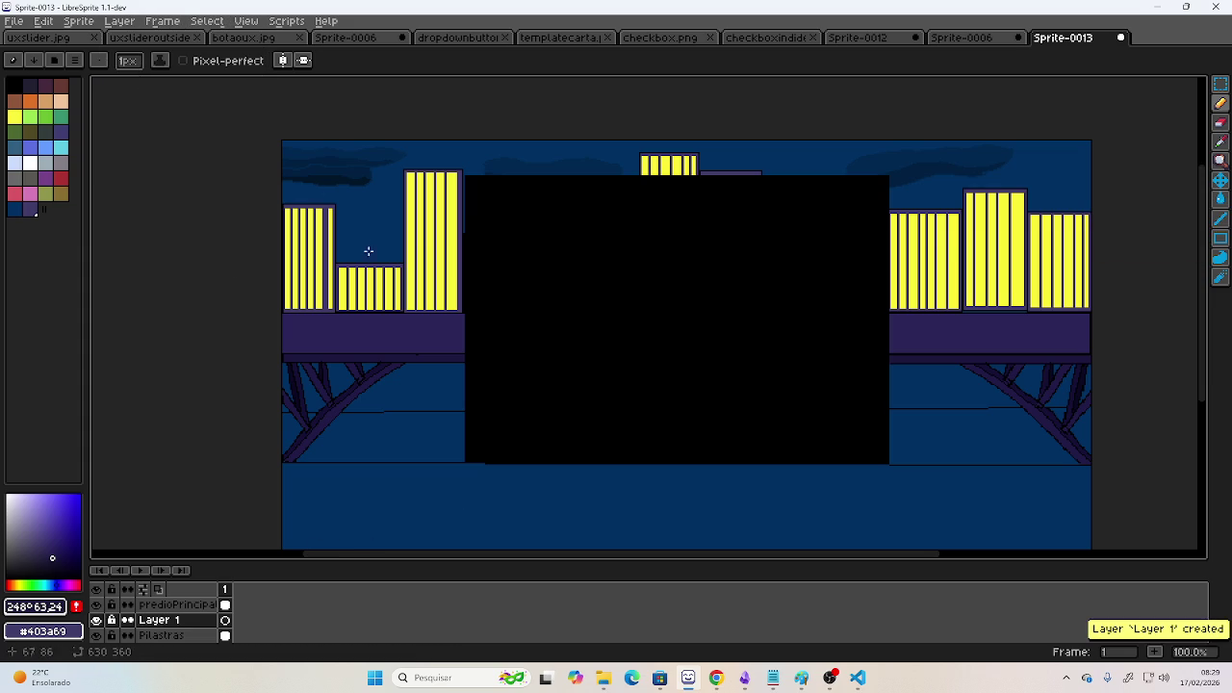
pyautogui.doubleClick(162, 621)
pyautogui.write('chaor')
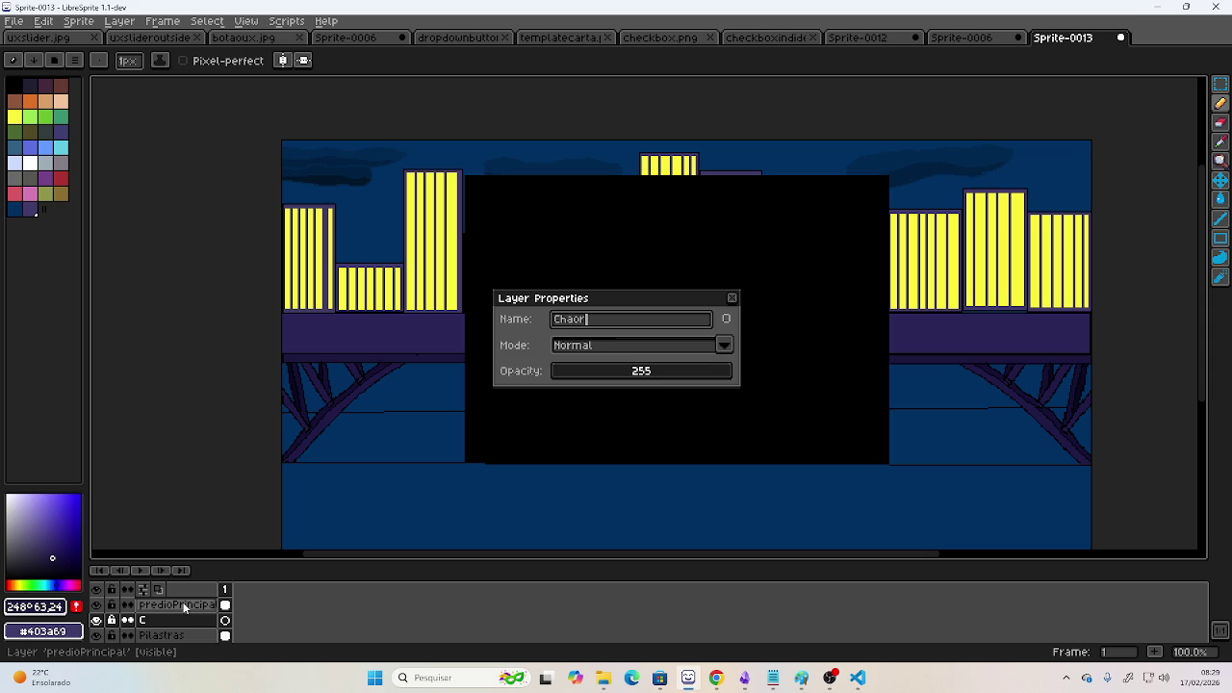
pyautogui.press('BackSpace')
pyautogui.write('Frente')
pyautogui.press('Return')
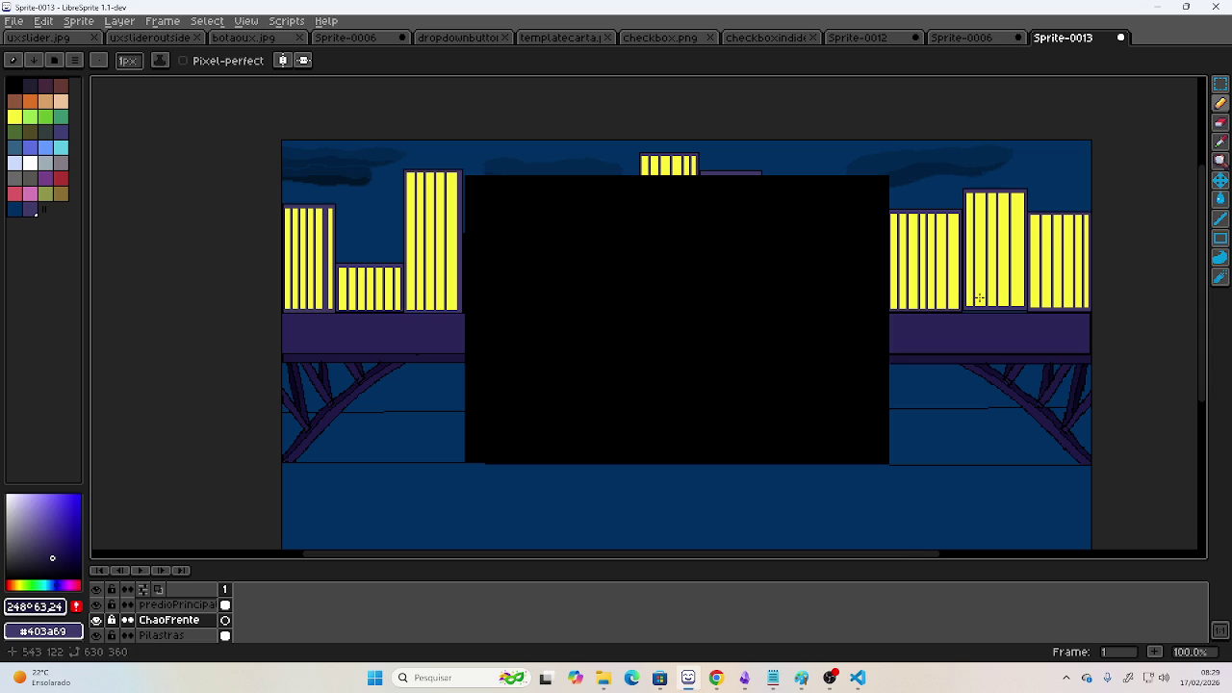
pyautogui.press('u')
pyautogui.click(14, 84)
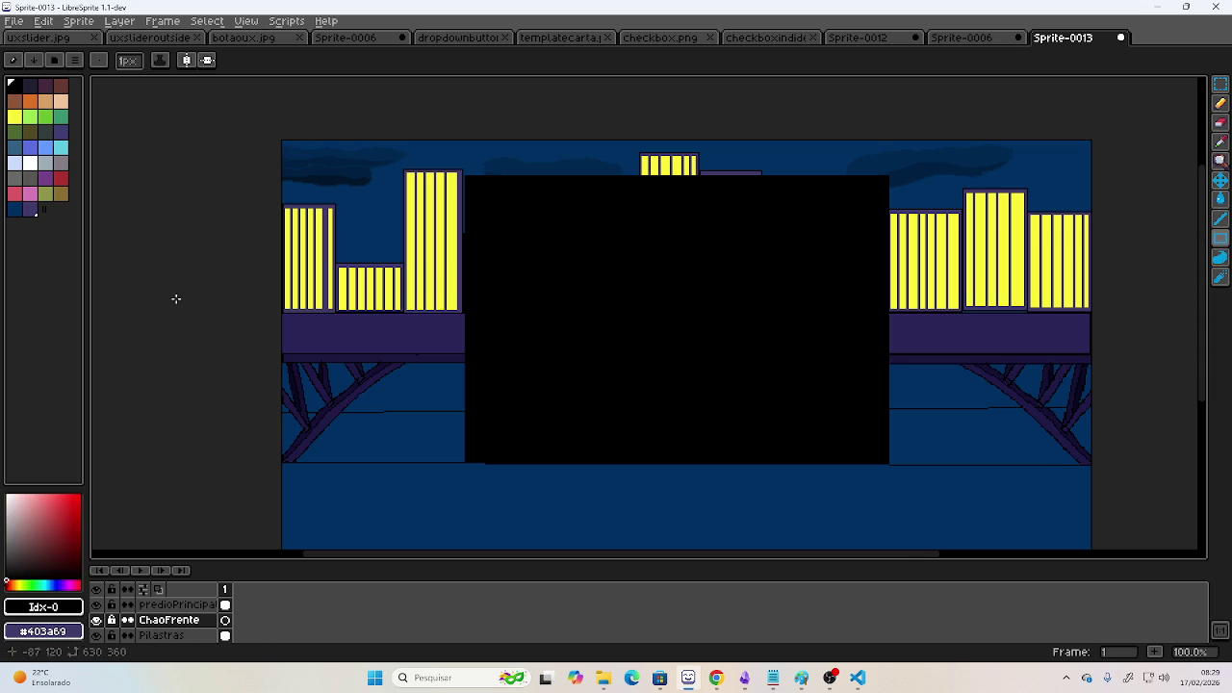
pyautogui.moveTo(388, 465)
pyautogui.mouseDown()
pyautogui.moveTo(410, 392)
pyautogui.moveTo(357, 354)
pyautogui.mouseUp()
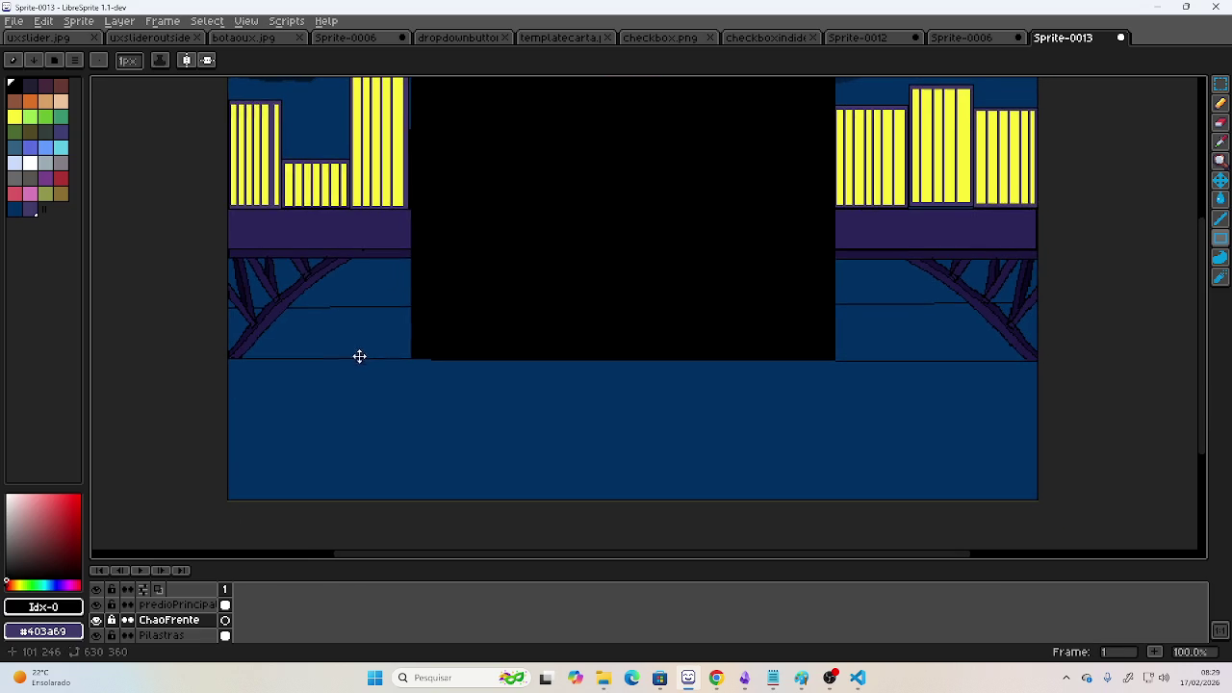
pyautogui.moveTo(225, 357); pyautogui.dragTo(1033, 499)
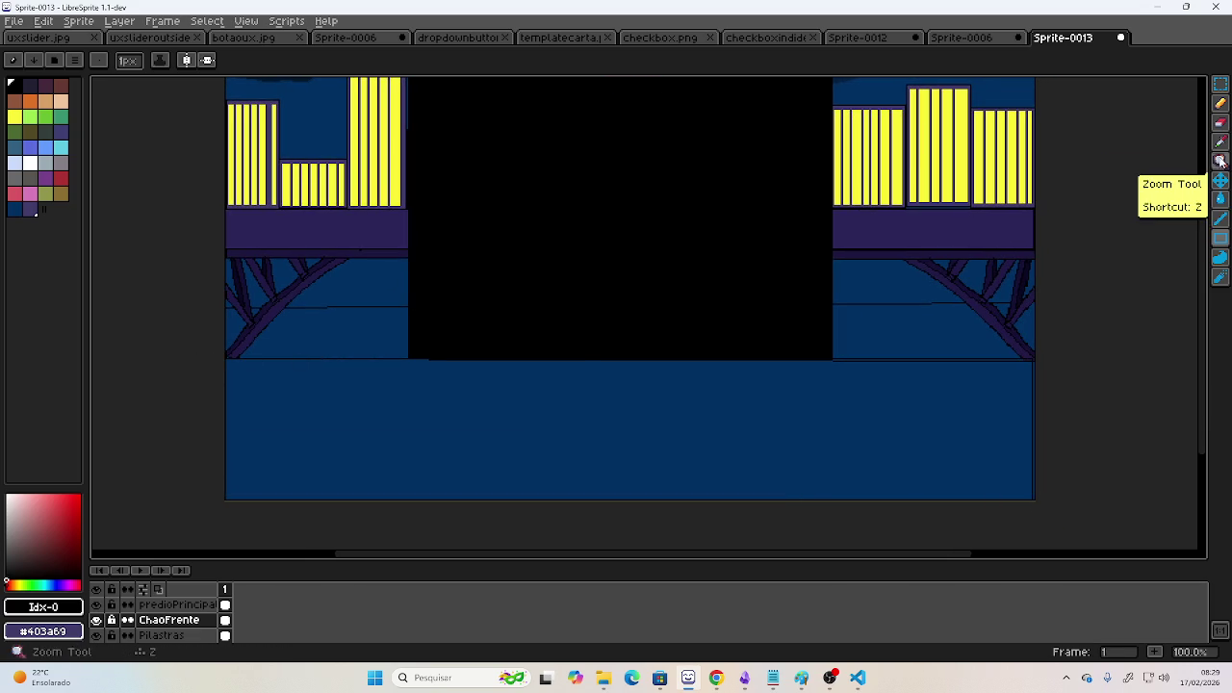
pyautogui.click(1221, 142)
pyautogui.click(959, 228)
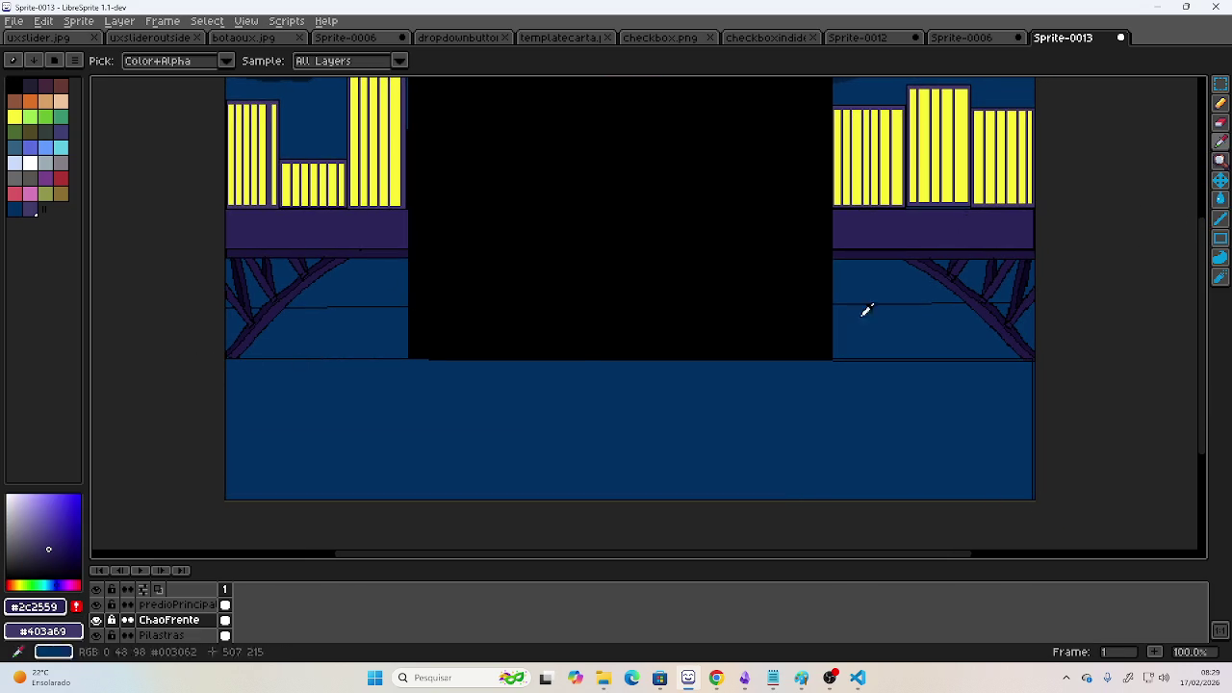
pyautogui.click(49, 538)
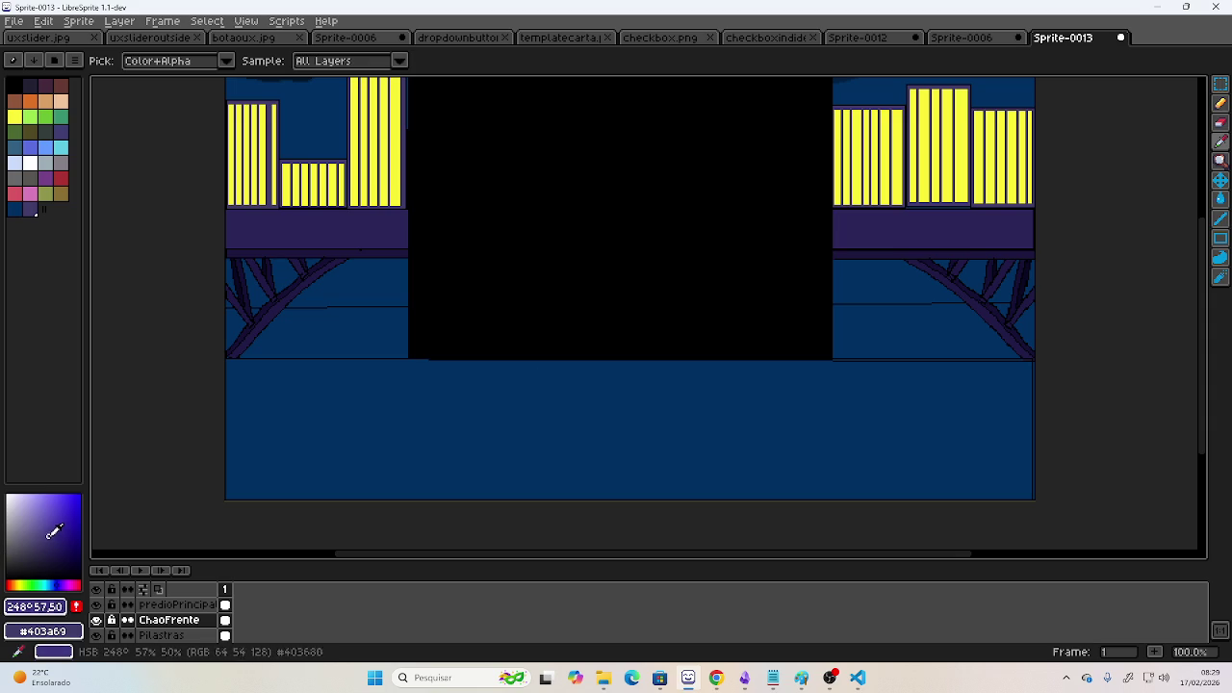
pyautogui.click(1221, 199)
pyautogui.click(875, 428)
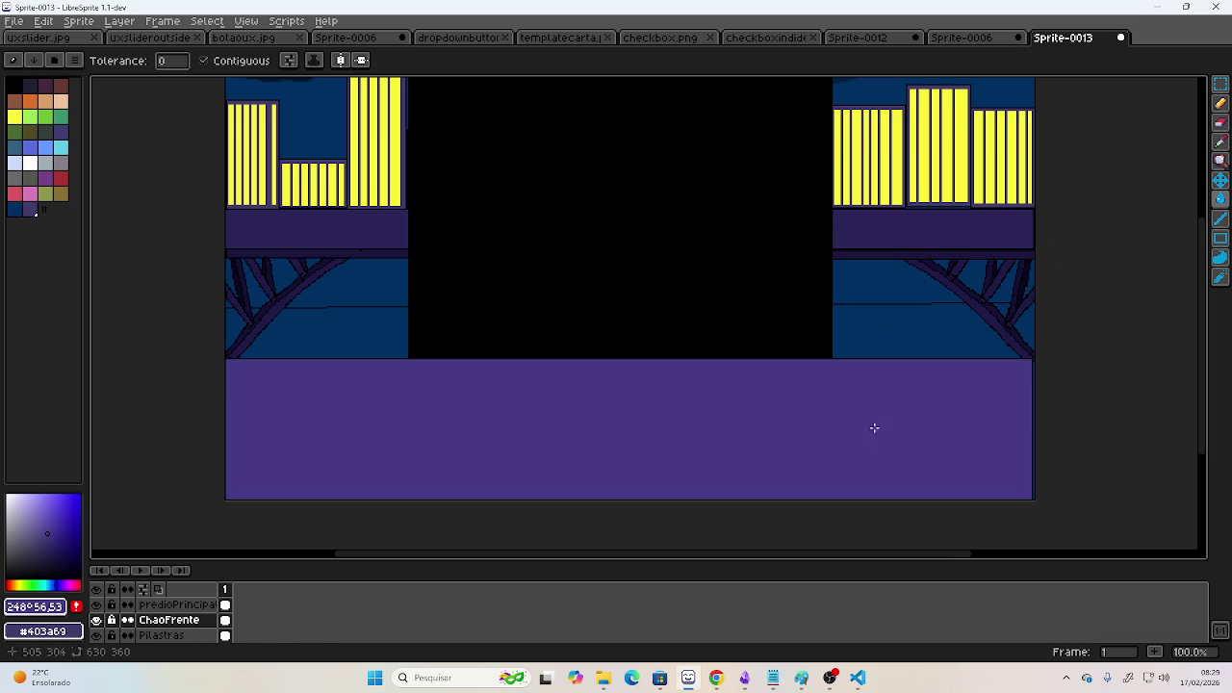
pyautogui.moveTo(494, 264); pyautogui.dragTo(502, 246)
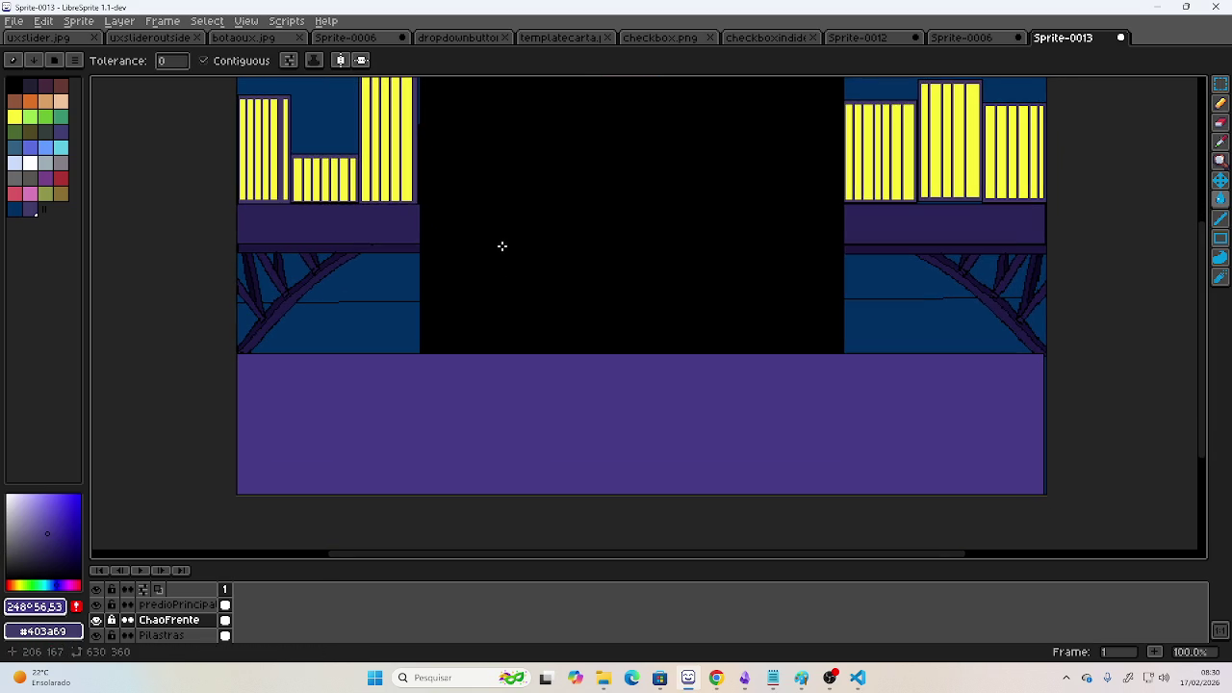
pyautogui.scroll(1, 528, 286)
pyautogui.scroll(-1, 548, 360)
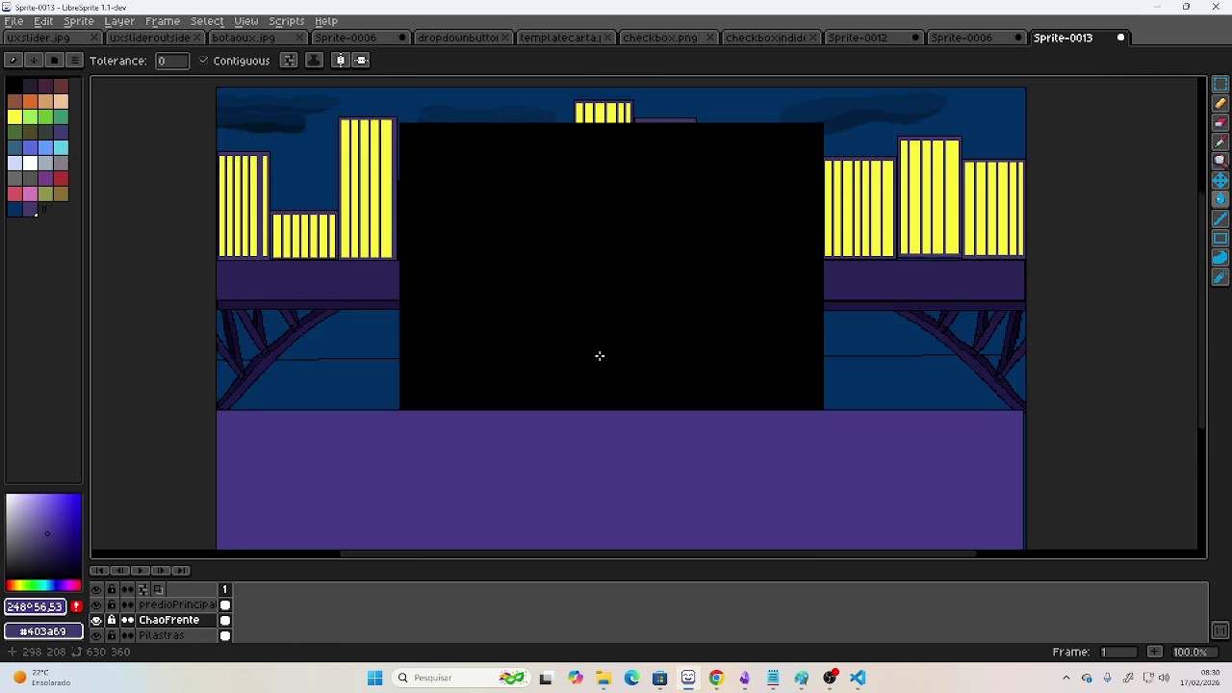
pyautogui.moveTo(599, 356); pyautogui.dragTo(588, 333)
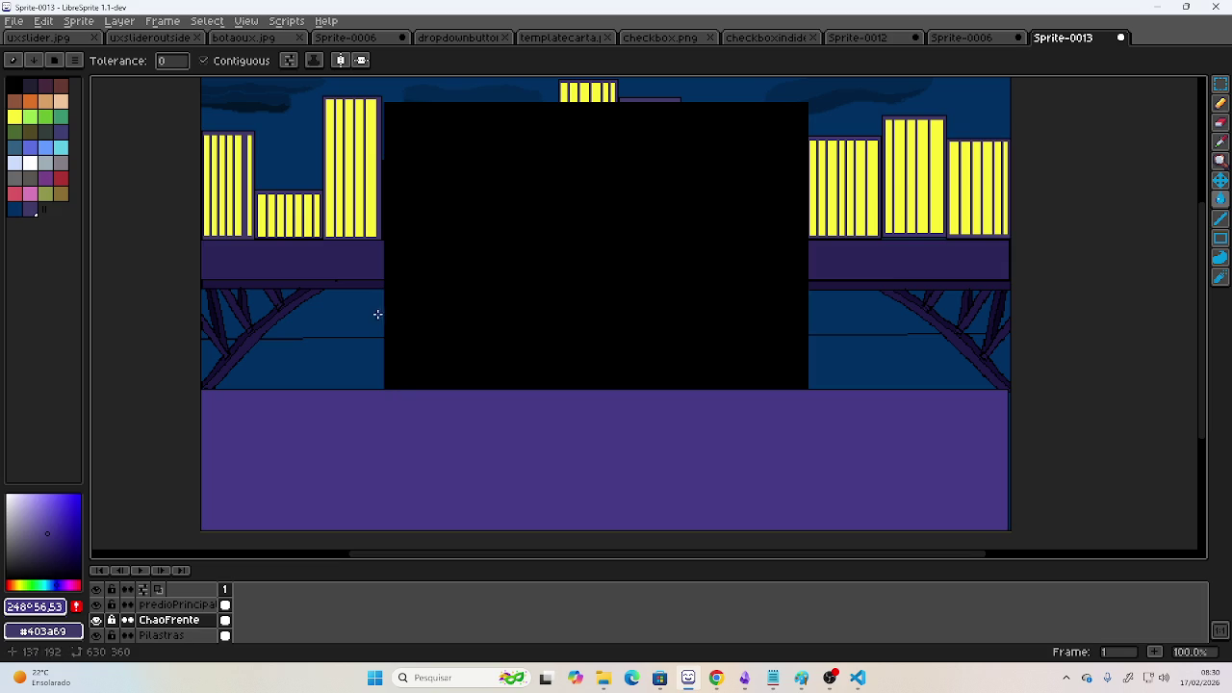
pyautogui.scroll(1, 278, 374)
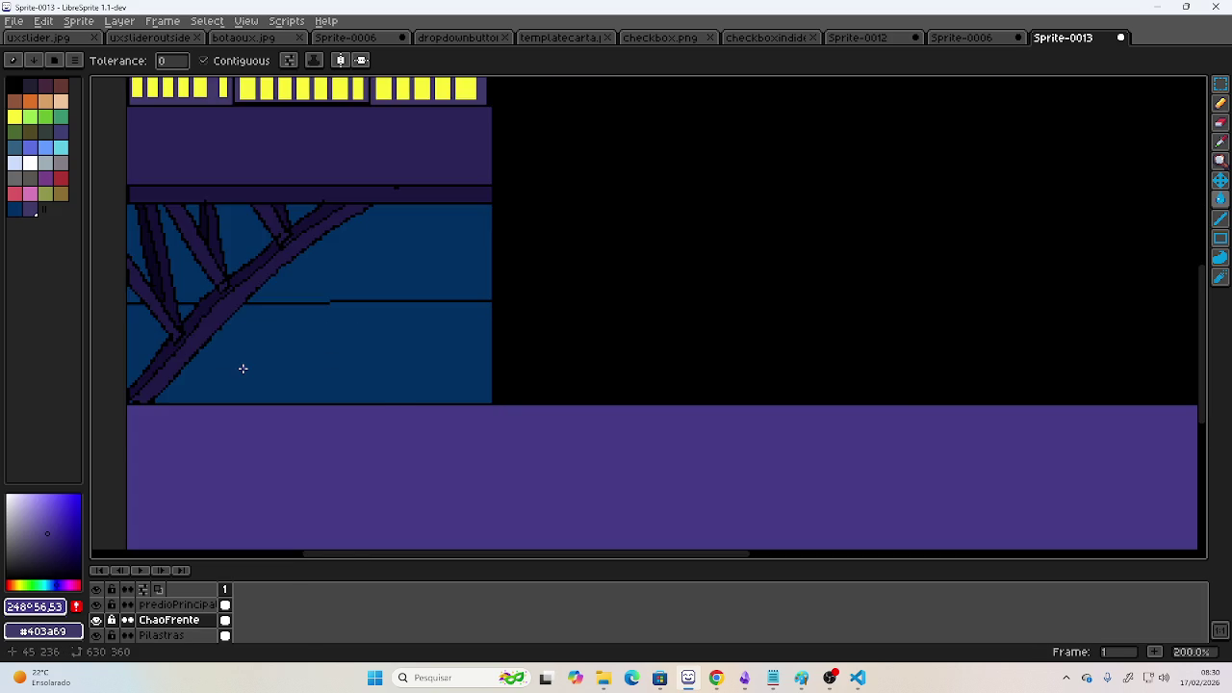
# - Add a new layer above ChaoFrente and name it 'Agua'
pyautogui.hscroll(-2, 372, 357)
pyautogui.hscroll(3, 623, 369)
pyautogui.hscroll(5, 540, 381)
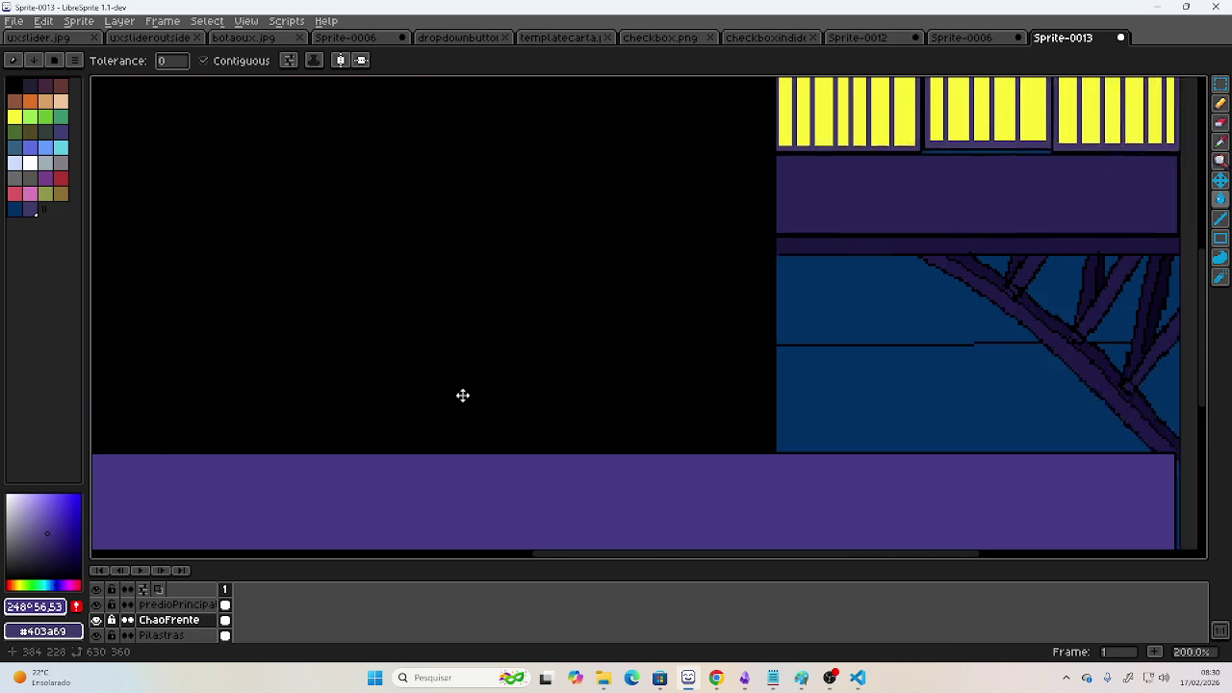
pyautogui.hscroll(3, 415, 395)
pyautogui.hscroll(1, 356, 395)
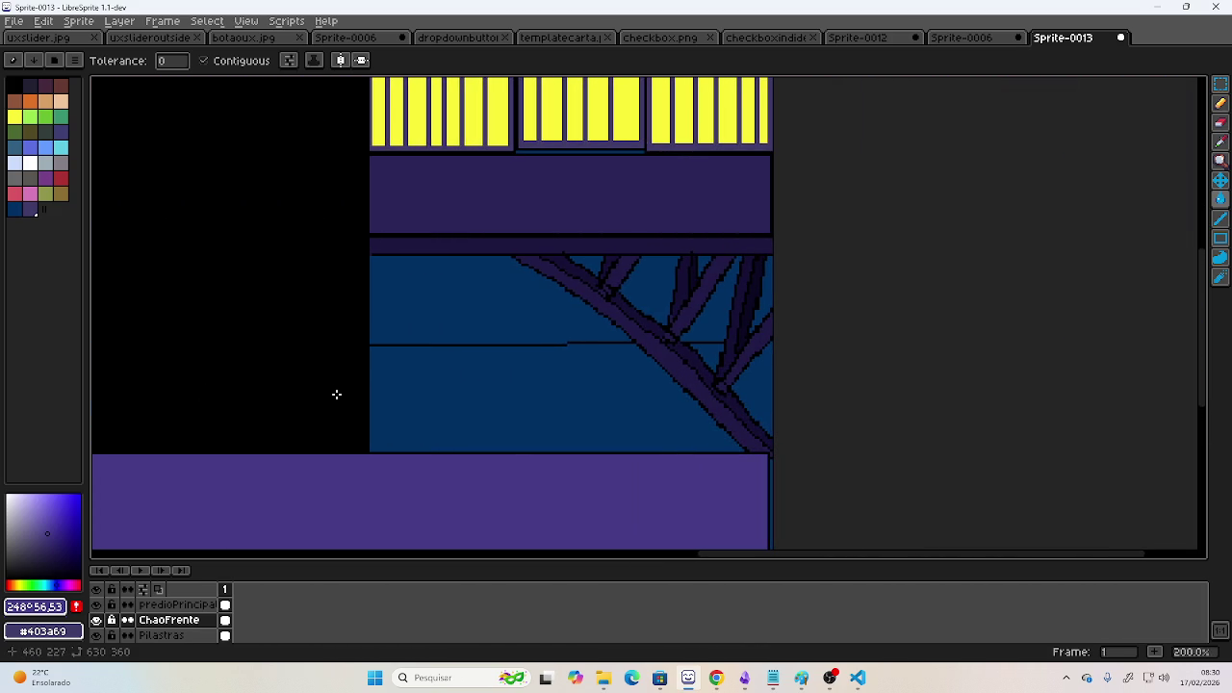
pyautogui.click(120, 20)
pyautogui.click(138, 76)
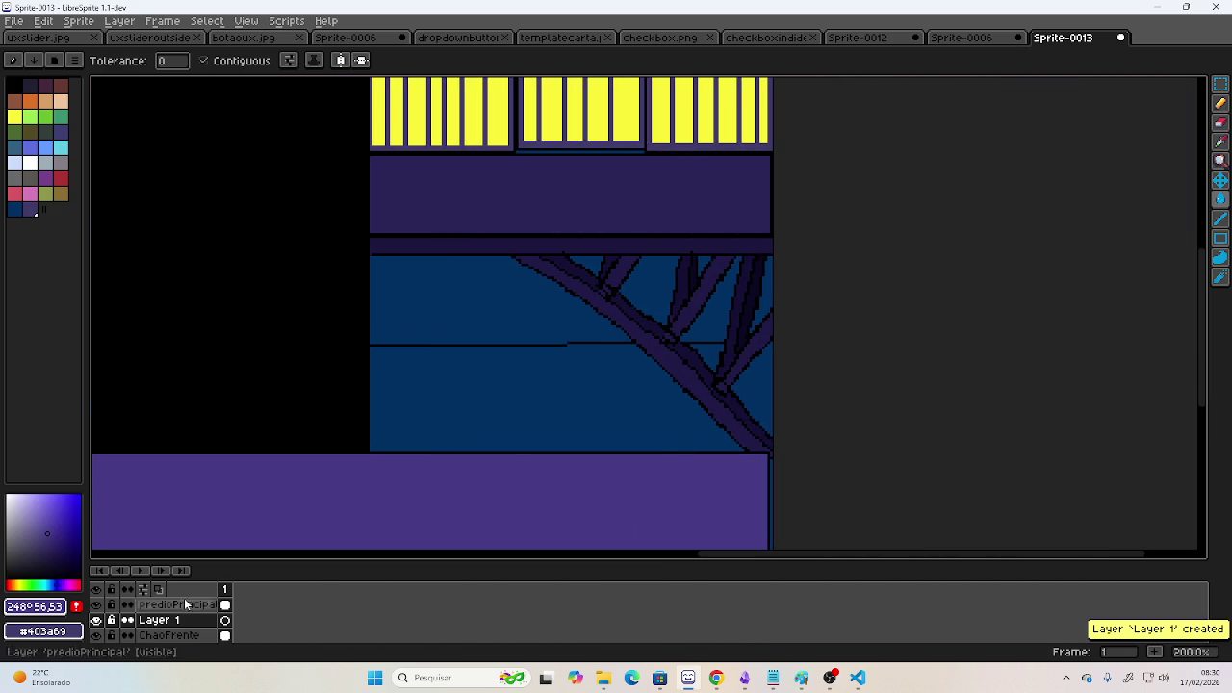
pyautogui.doubleClick(162, 621)
pyautogui.write('a')
pyautogui.press('BackSpace')
pyautogui.write('gua')
pyautogui.press('Return')
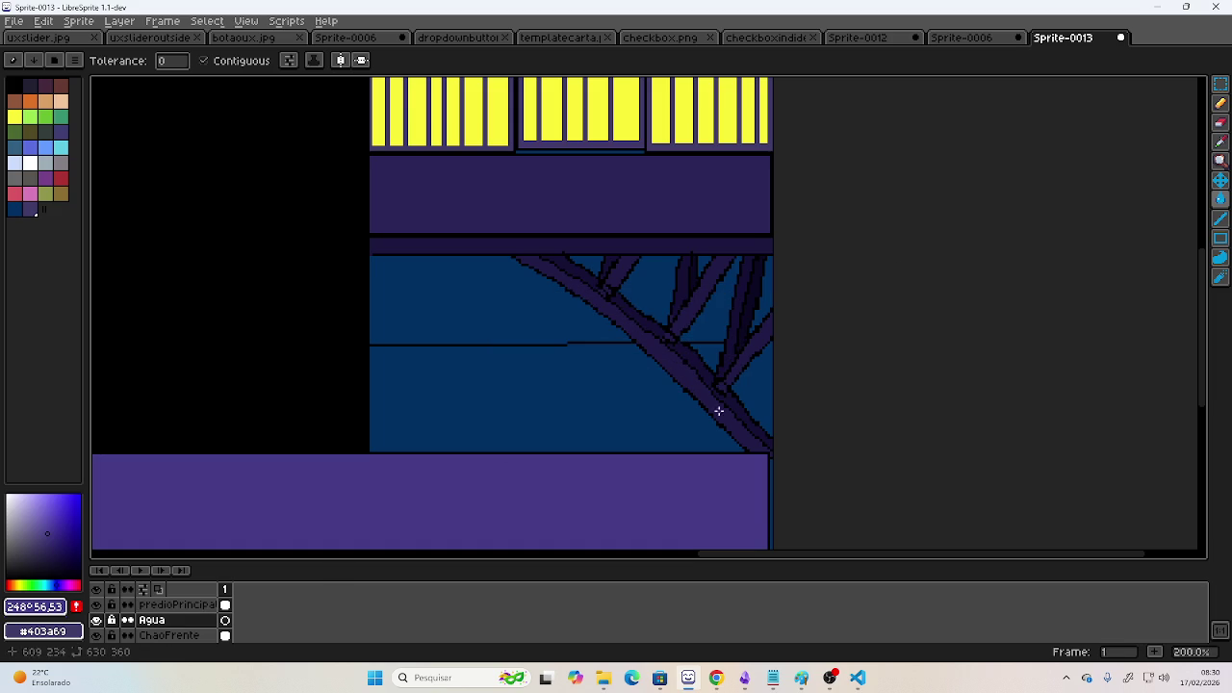
# - Outline rectangles over the lower water band in palette colour 0
pyautogui.click(1212, 248)
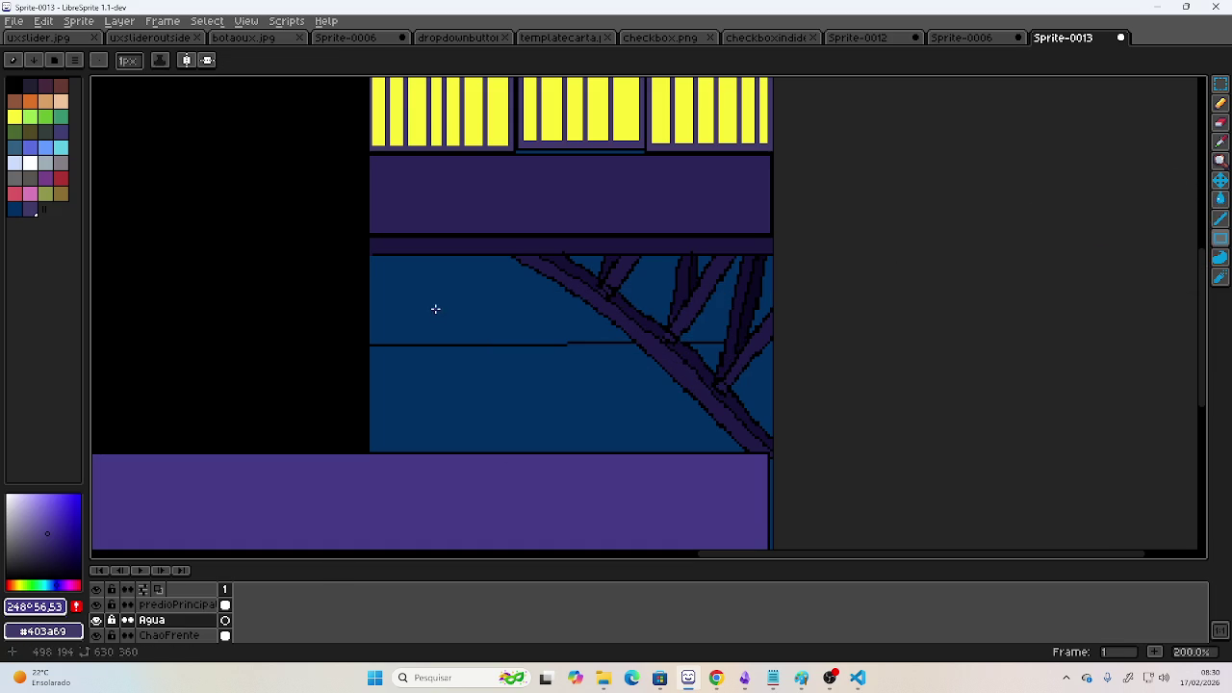
pyautogui.click(13, 91)
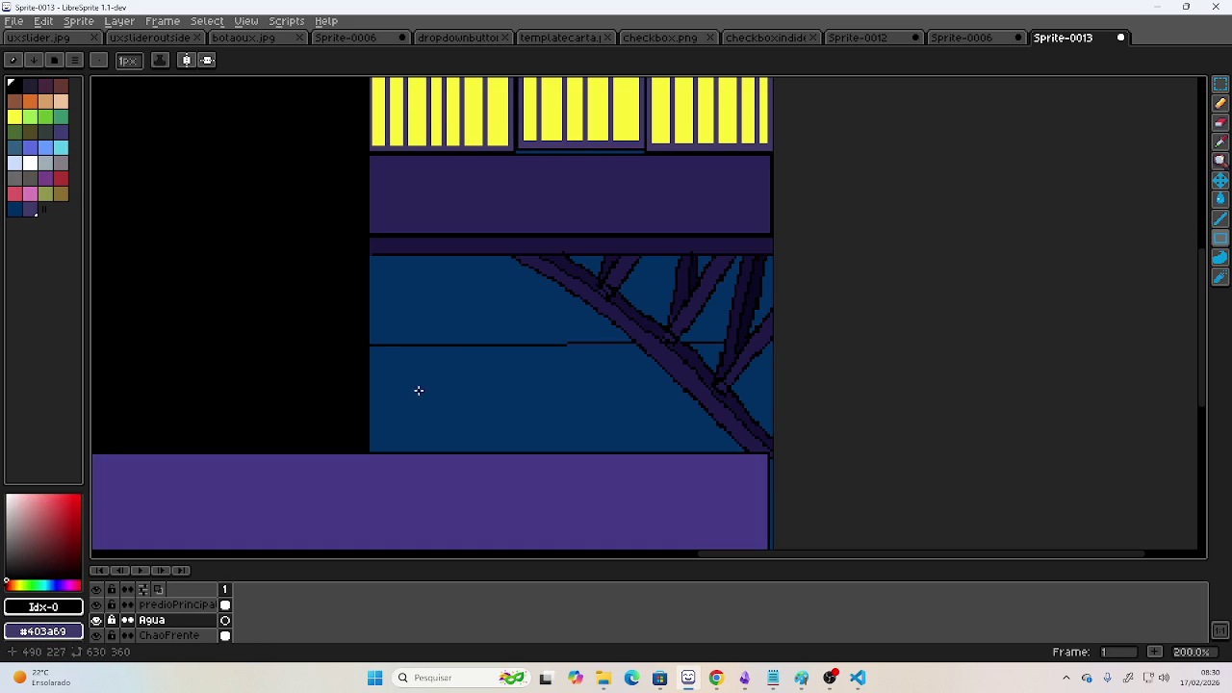
pyautogui.moveTo(369, 344)
pyautogui.mouseDown()
pyautogui.moveTo(809, 447)
pyautogui.moveTo(771, 449)
pyautogui.mouseUp()
pyautogui.hscroll(-3, 748, 407)
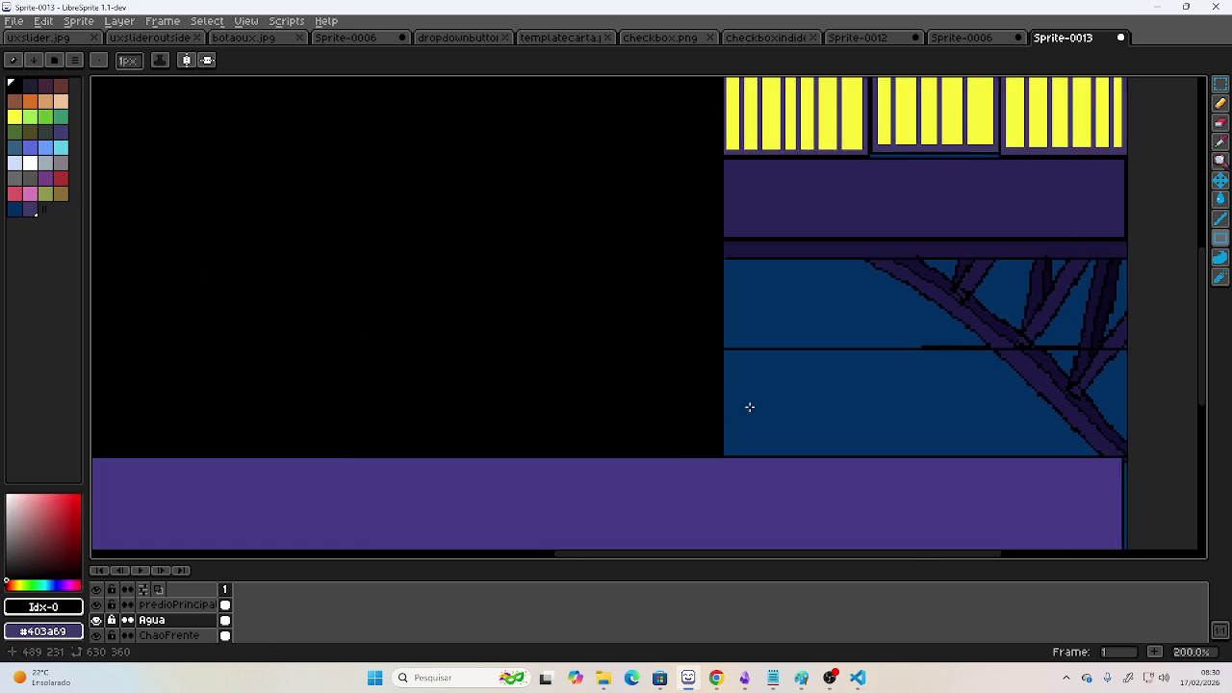
pyautogui.hscroll(-3, 607, 394)
pyautogui.hscroll(-2, 372, 368)
pyautogui.moveTo(388, 343); pyautogui.dragTo(755, 444)
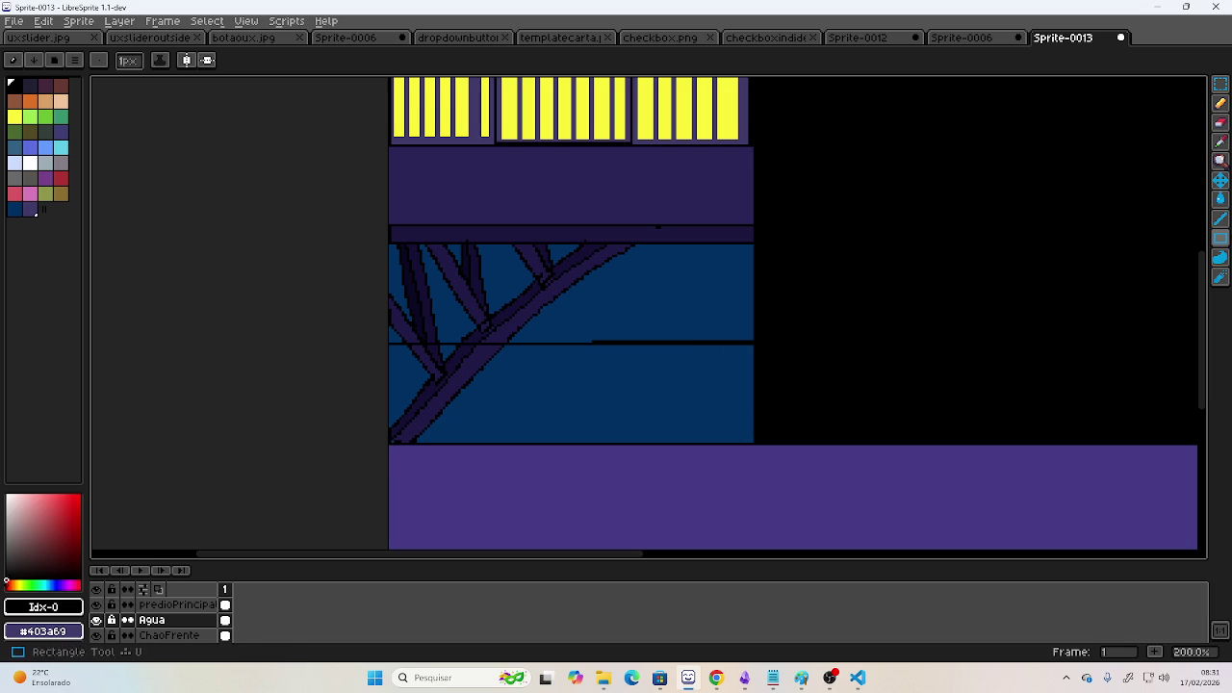
# - Sample the water blue from the canvas and darken it in the colour box
pyautogui.click(1220, 142)
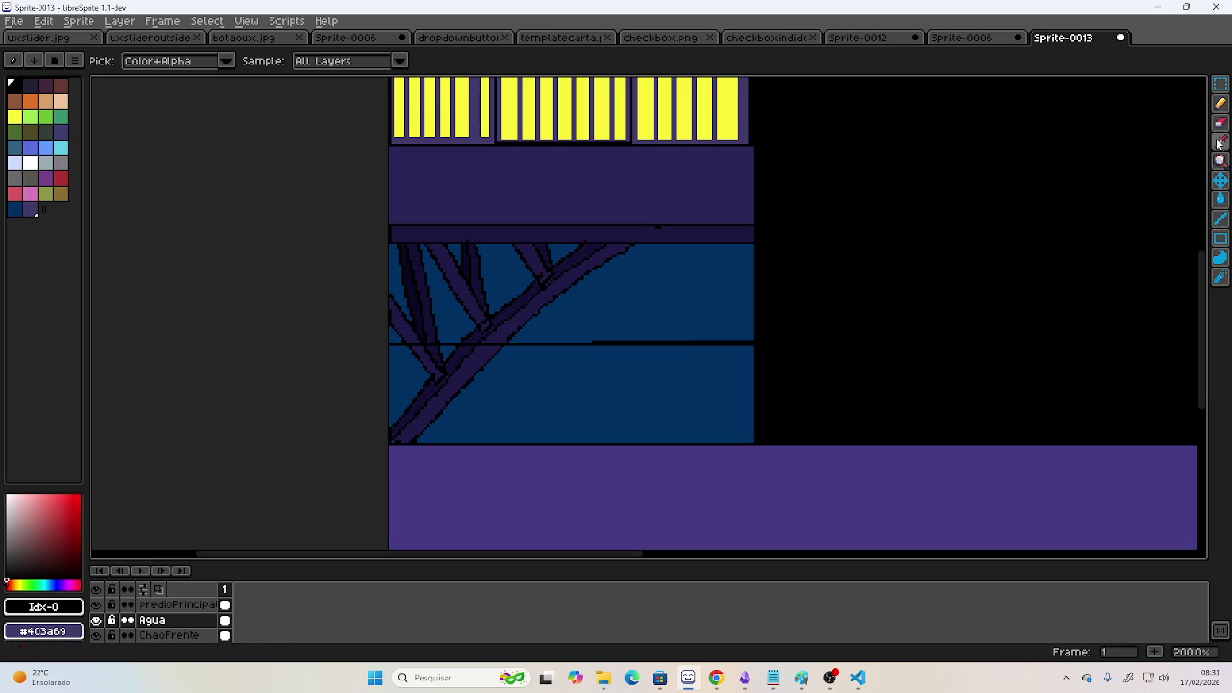
pyautogui.click(666, 382)
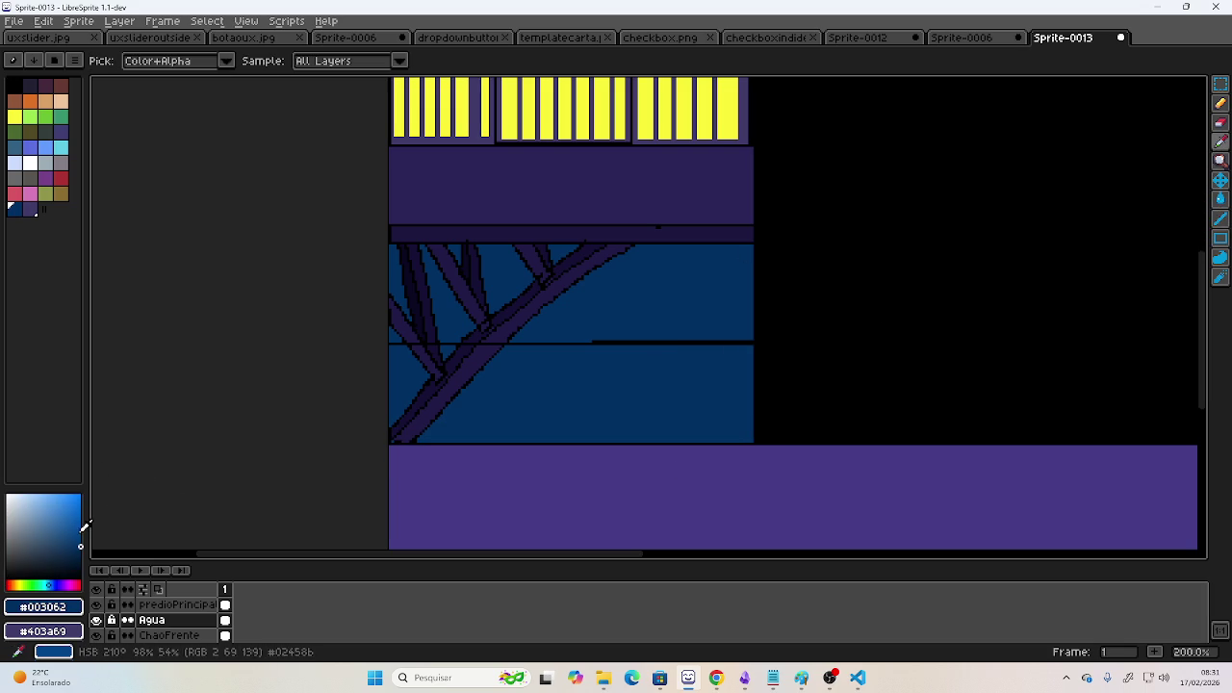
pyautogui.click(82, 549)
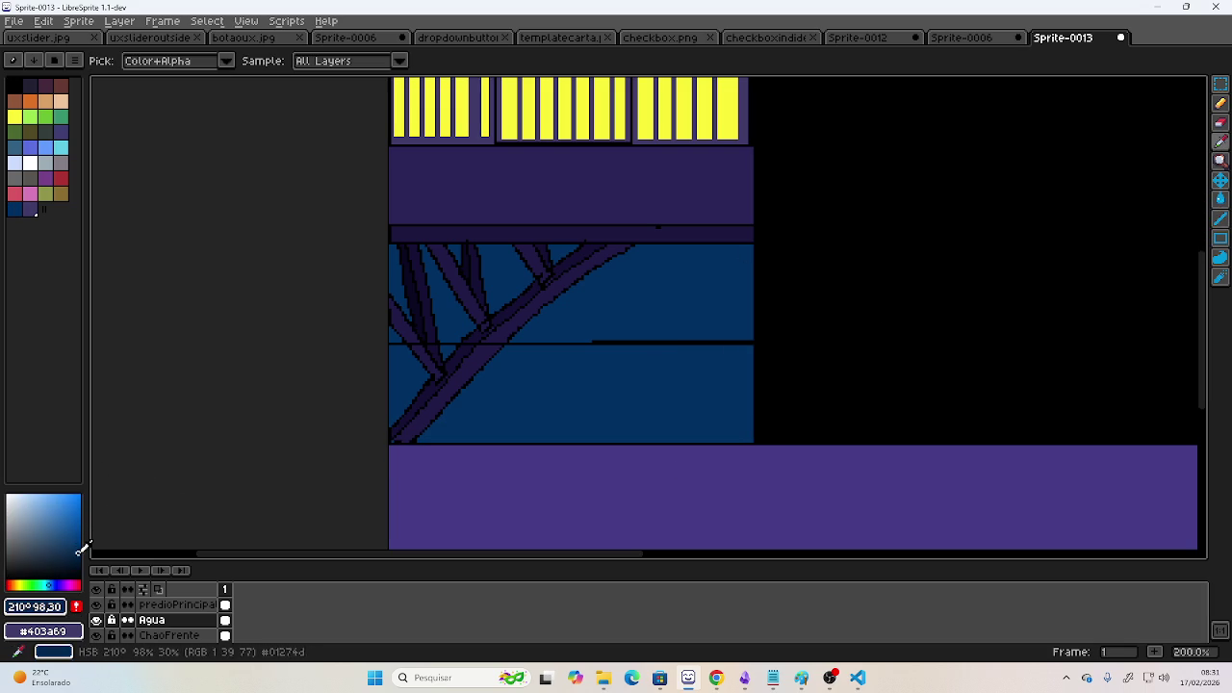
pyautogui.click(1220, 200)
# - Bucket-fill the lower water band on both sides in darker navy, then pick a lighter ripple blue
pyautogui.click(678, 373)
pyautogui.hscroll(5, 687, 350)
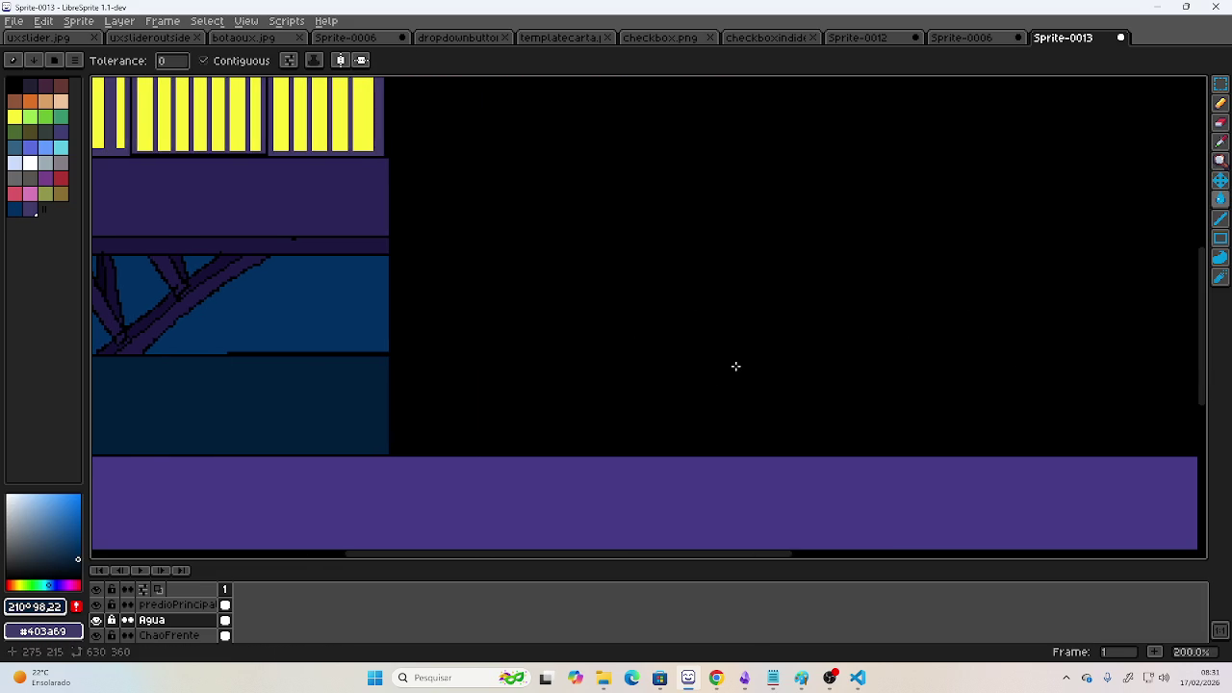
pyautogui.hscroll(-10, 735, 366)
pyautogui.hotkey('ctrl', 'z')
pyautogui.hscroll(5, 1018, 354)
pyautogui.click(691, 382)
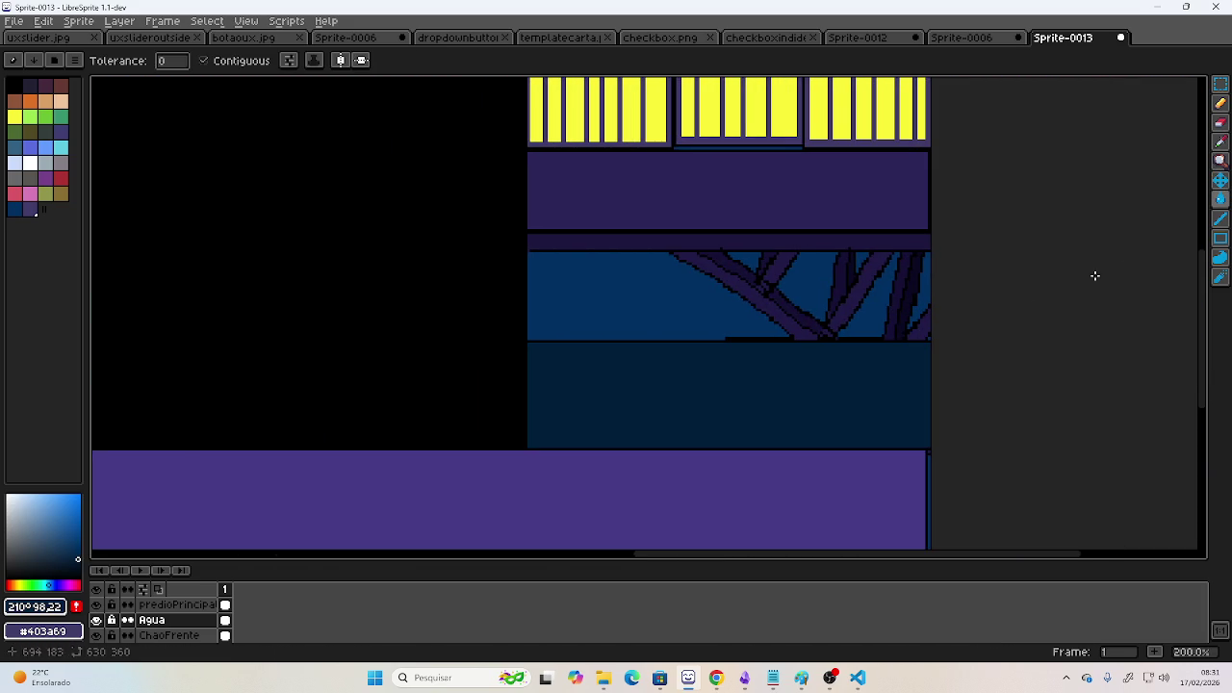
pyautogui.click(76, 550)
pyautogui.click(1220, 122)
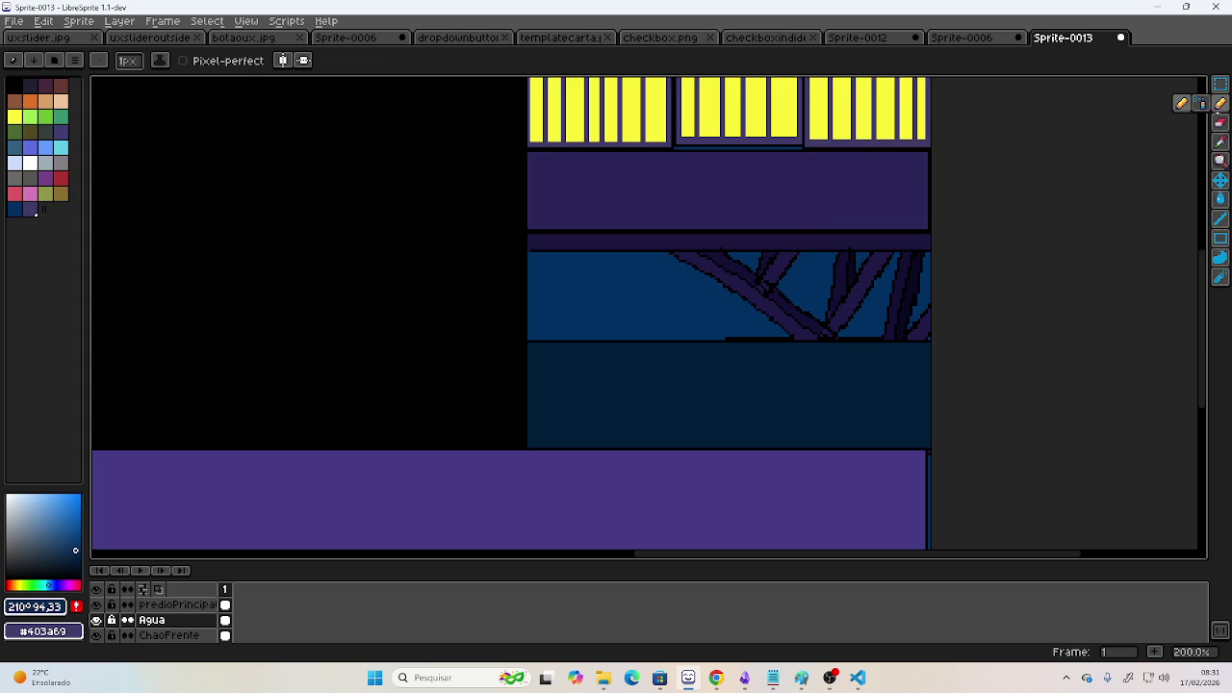
# - Scratch six short lighter ripple strokes across the dark lower water band
pyautogui.moveTo(604, 385); pyautogui.dragTo(644, 375)
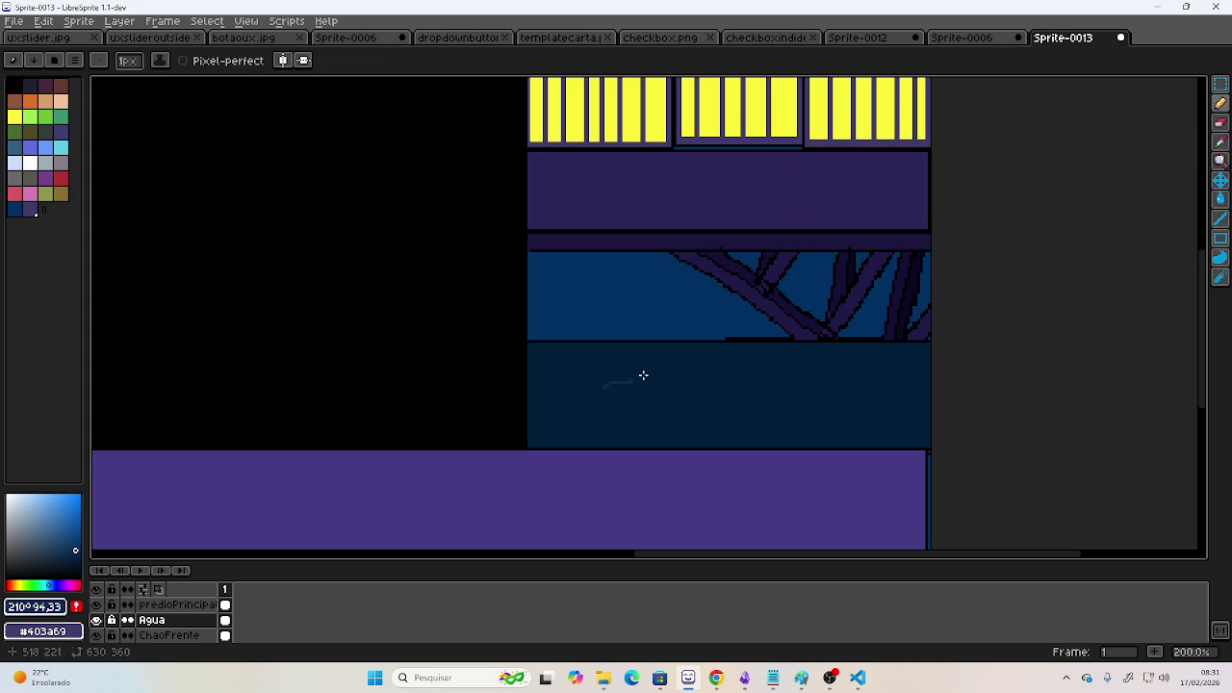
pyautogui.moveTo(738, 384); pyautogui.dragTo(866, 388)
pyautogui.moveTo(651, 421); pyautogui.dragTo(693, 417)
pyautogui.moveTo(558, 370); pyautogui.dragTo(592, 363)
pyautogui.moveTo(674, 365); pyautogui.dragTo(707, 362)
pyautogui.moveTo(564, 418); pyautogui.dragTo(593, 413)
pyautogui.hotkey('alt', 'Tab')
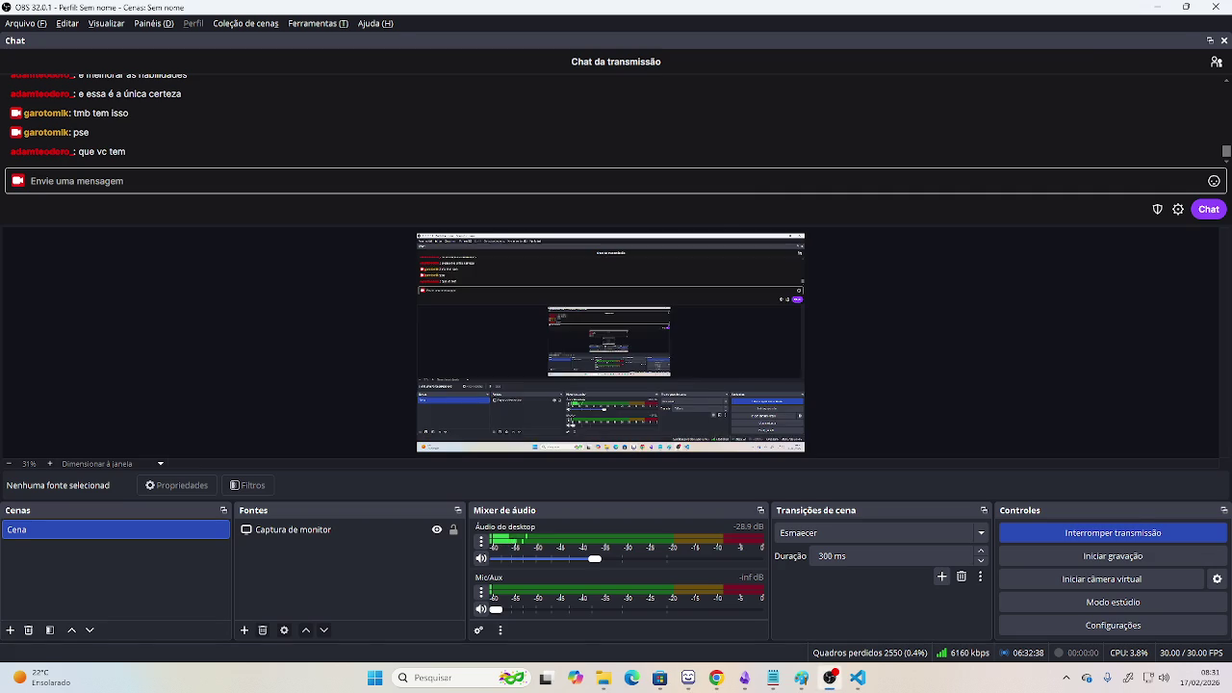
# - Pause 'Laços de Vingança', skip to 'You Are Not Your Past', and return to LibreSprite
pyautogui.hotkey('alt', 'Tab')
pyautogui.click(717, 367)
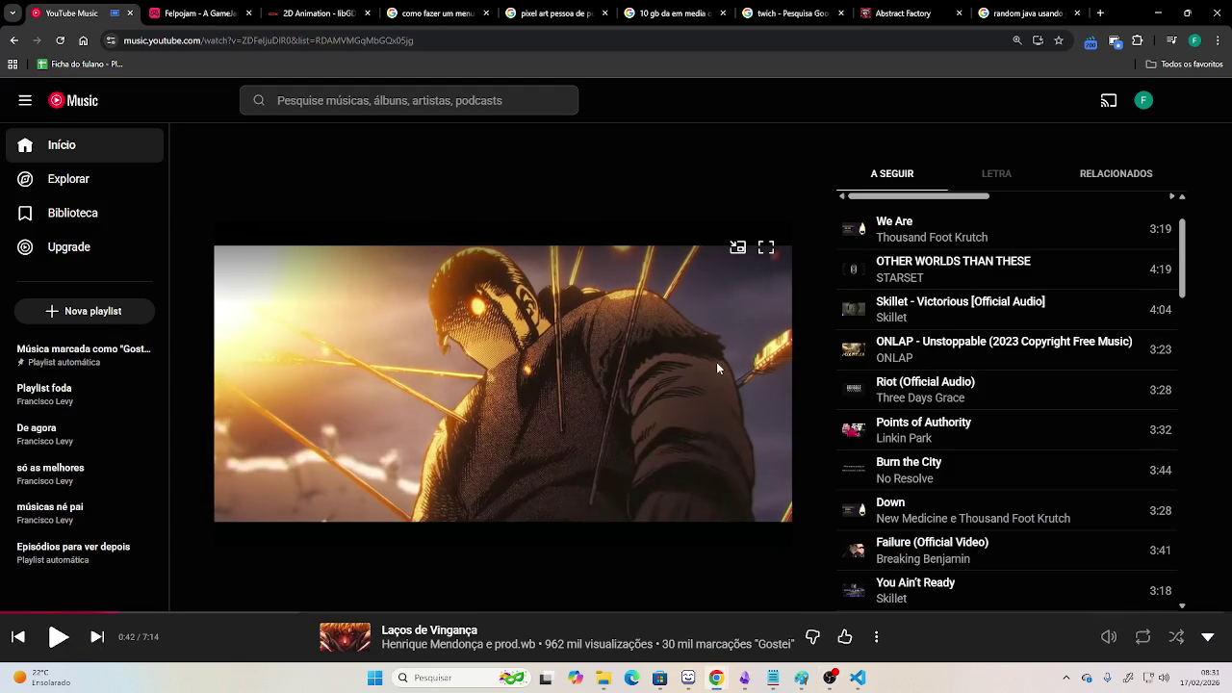
pyautogui.click(98, 636)
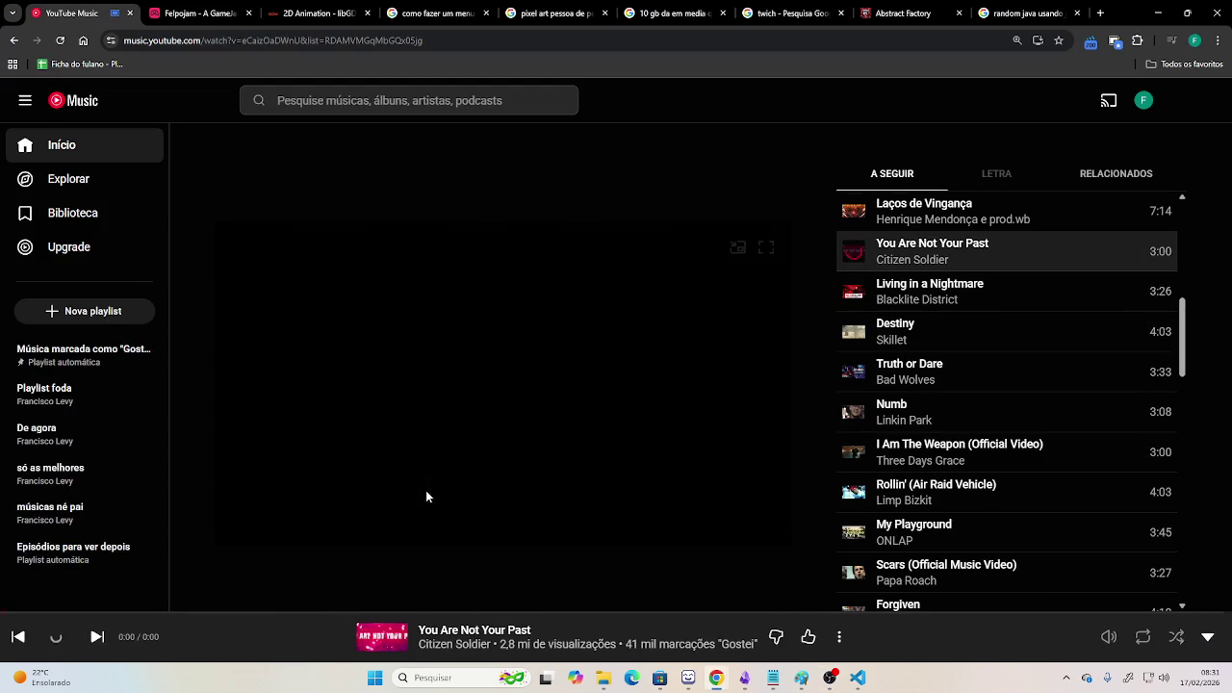
pyautogui.hotkey('alt', 'Tab')
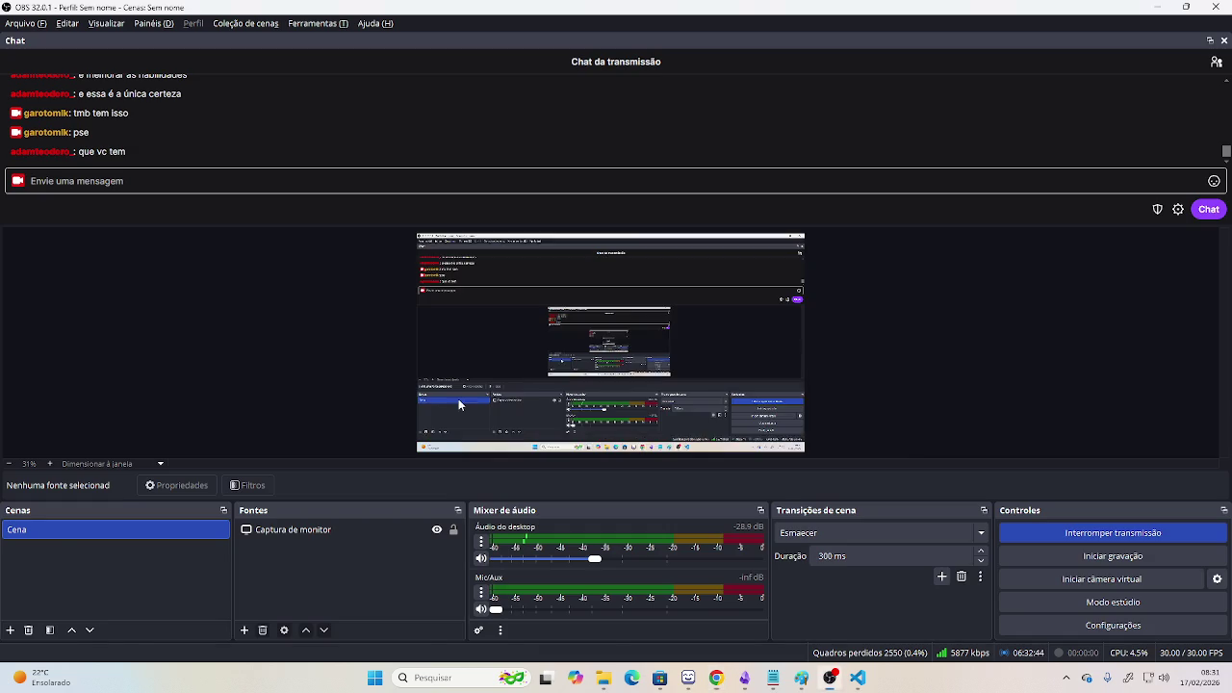
pyautogui.hotkey('alt', 'Tab')
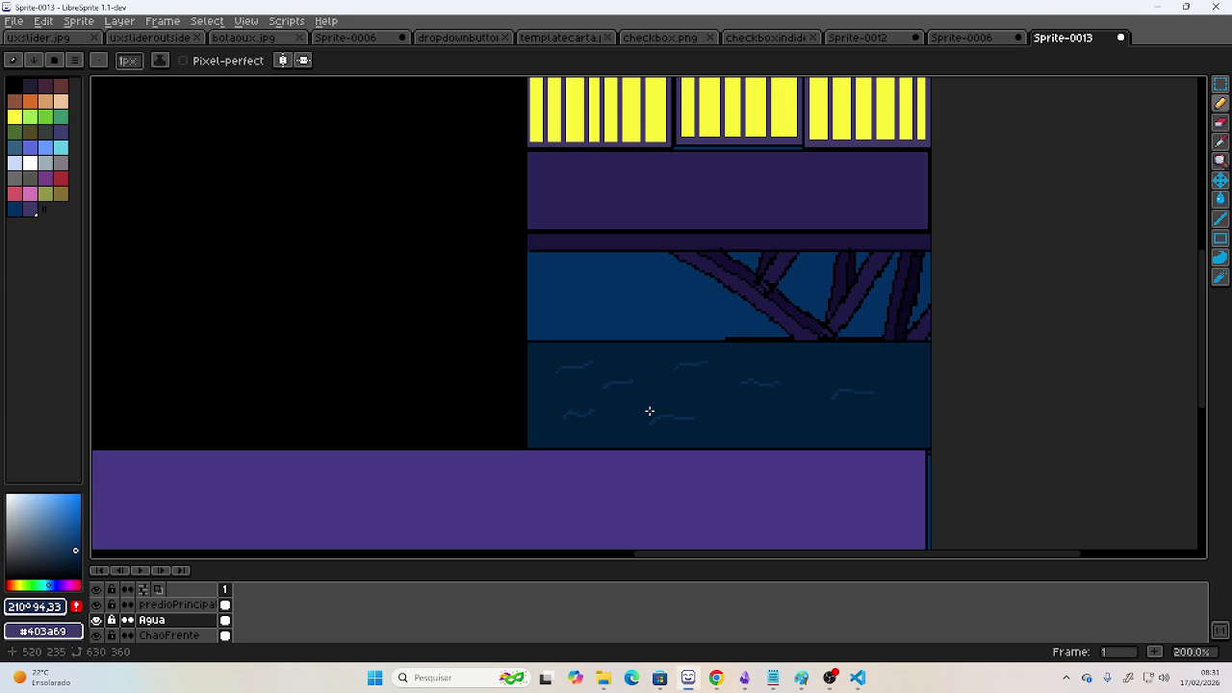
# - Zoom in and draw two light-blue wave strokes on the water's right side
pyautogui.scroll(2, 650, 411)
pyautogui.moveTo(853, 429); pyautogui.dragTo(925, 422)
pyautogui.moveTo(1059, 306); pyautogui.dragTo(1136, 290)
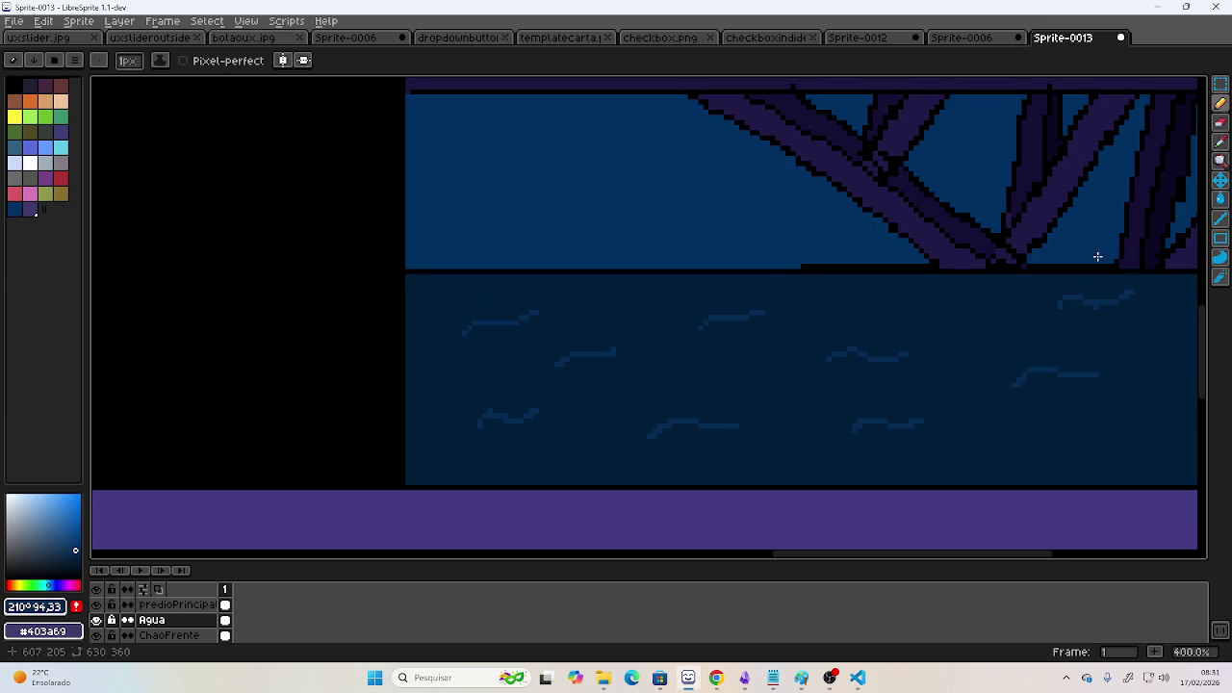
pyautogui.hscroll(-5, 1031, 264)
pyautogui.hscroll(-5, 394, 267)
pyautogui.hscroll(-5, 1040, 283)
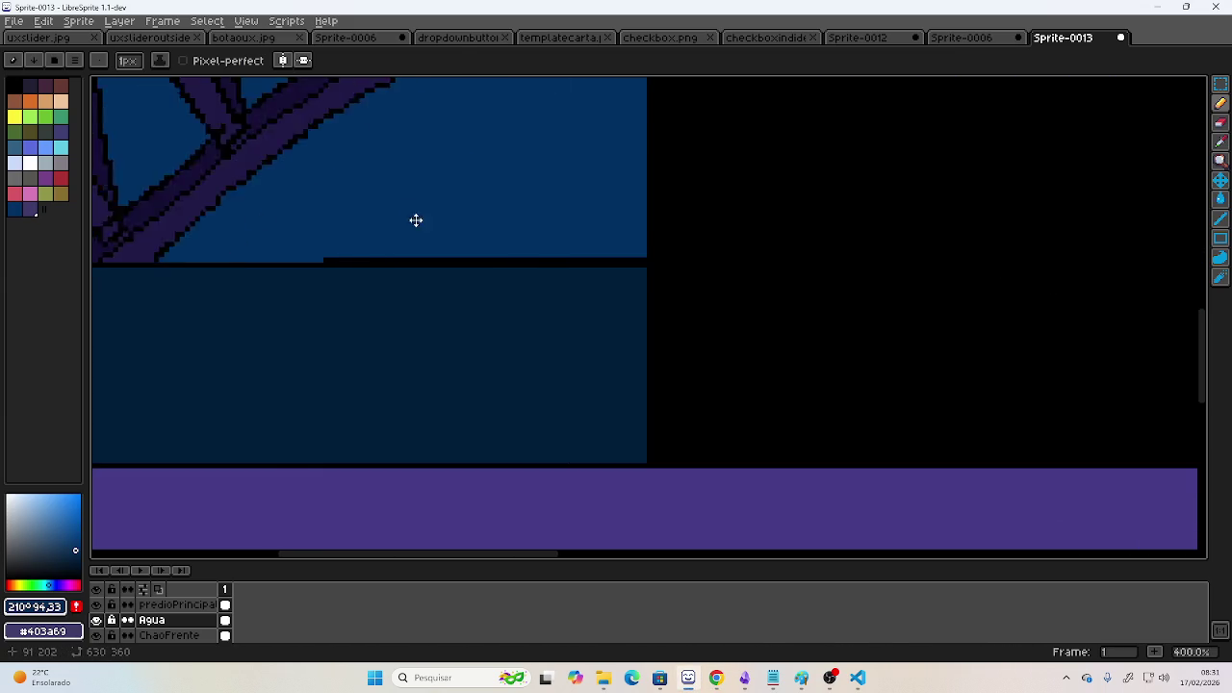
pyautogui.hscroll(-5, 416, 221)
# - Add eight more light-blue wave strokes across the left and middle of the water
pyautogui.moveTo(355, 303); pyautogui.dragTo(424, 289)
pyautogui.moveTo(656, 306); pyautogui.dragTo(747, 290)
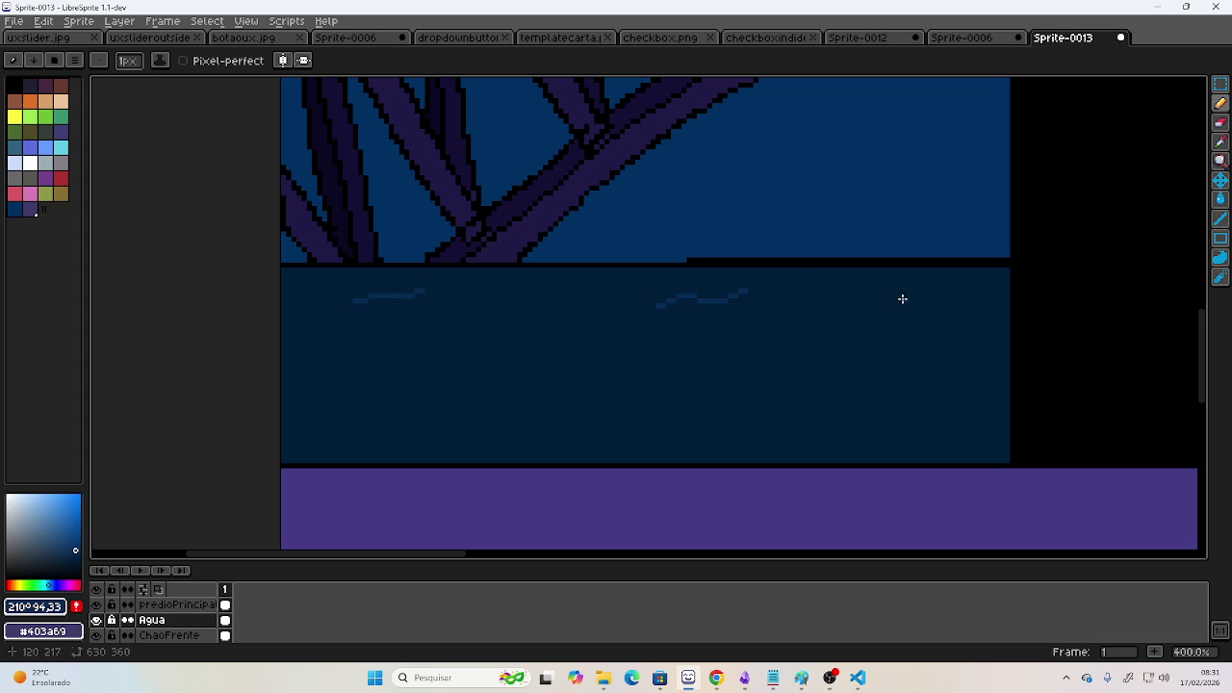
pyautogui.moveTo(894, 307); pyautogui.dragTo(958, 298)
pyautogui.moveTo(564, 369); pyautogui.dragTo(620, 379)
pyautogui.moveTo(800, 373); pyautogui.dragTo(892, 366)
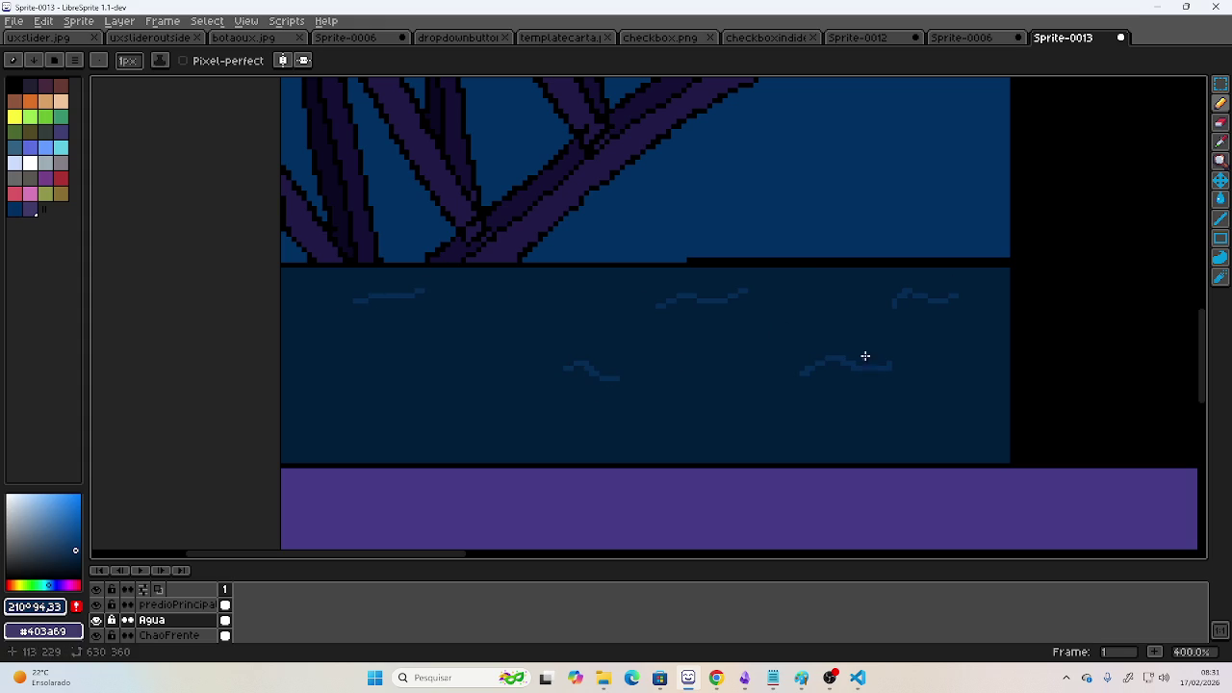
pyautogui.moveTo(340, 383); pyautogui.dragTo(409, 372)
pyautogui.moveTo(531, 408); pyautogui.dragTo(625, 405)
pyautogui.moveTo(687, 363); pyautogui.dragTo(758, 358)
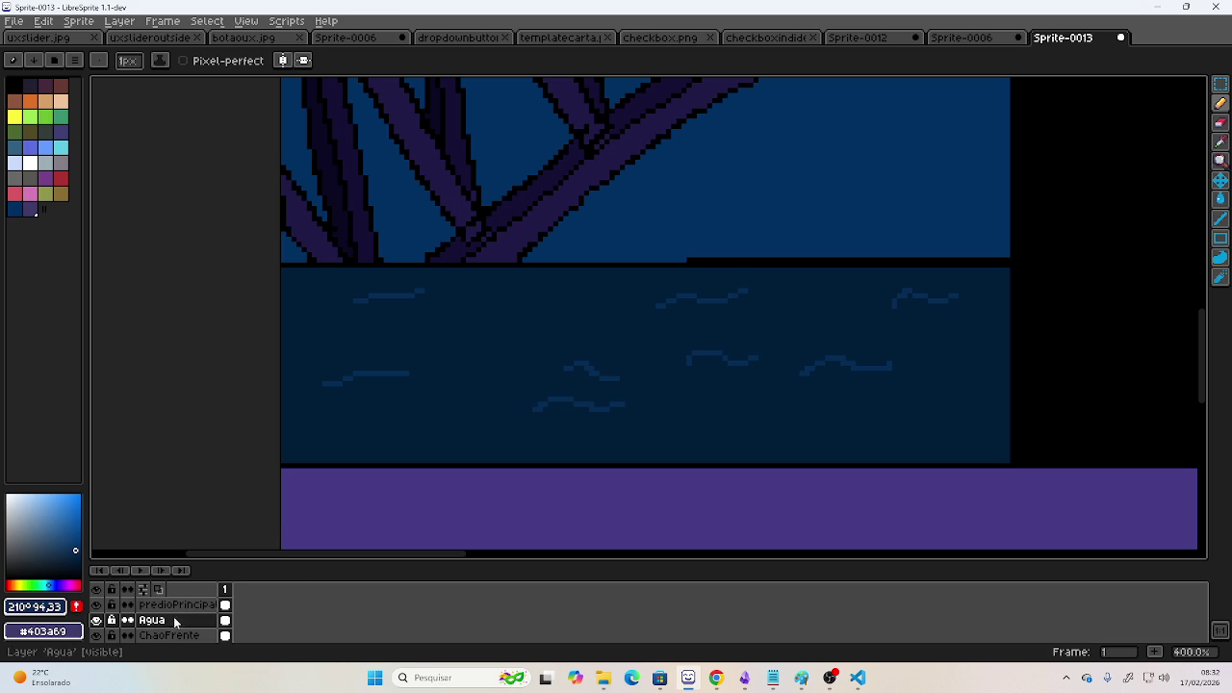
# - Drag the Agua layer below Pilastras in the layer stack
pyautogui.scroll(-1, 174, 626)
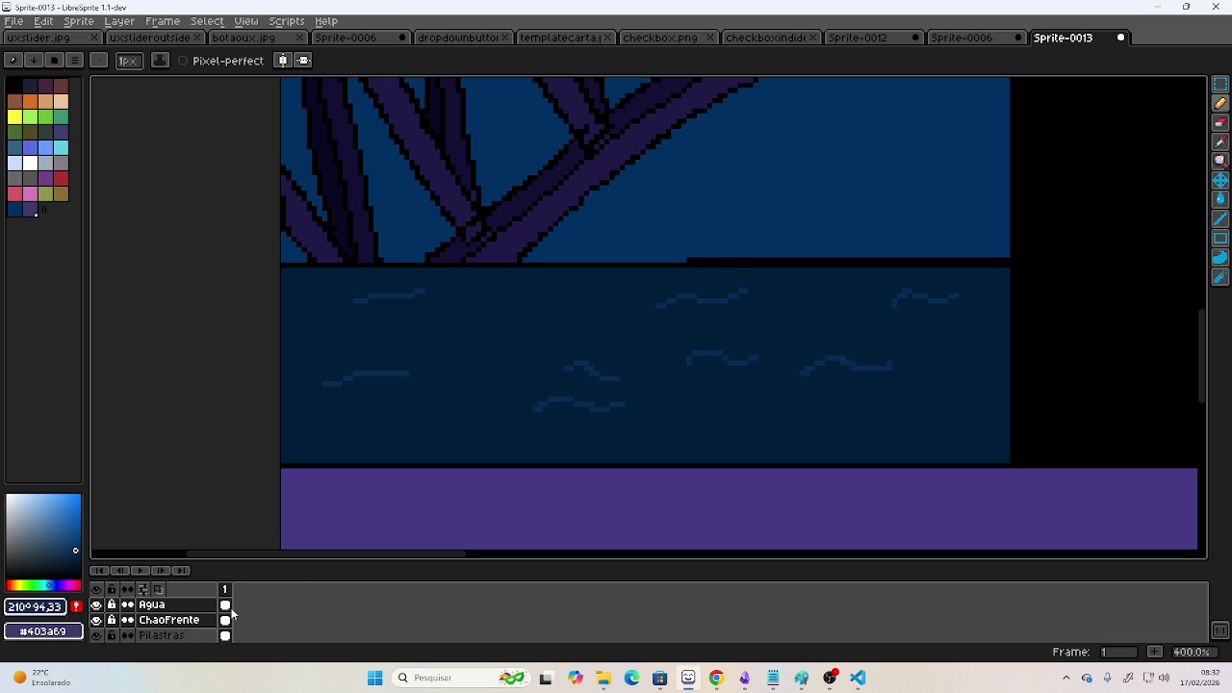
pyautogui.moveTo(132, 607); pyautogui.dragTo(144, 641)
pyautogui.hscroll(1, 515, 366)
pyautogui.hscroll(5, 412, 416)
pyautogui.hscroll(3, 583, 418)
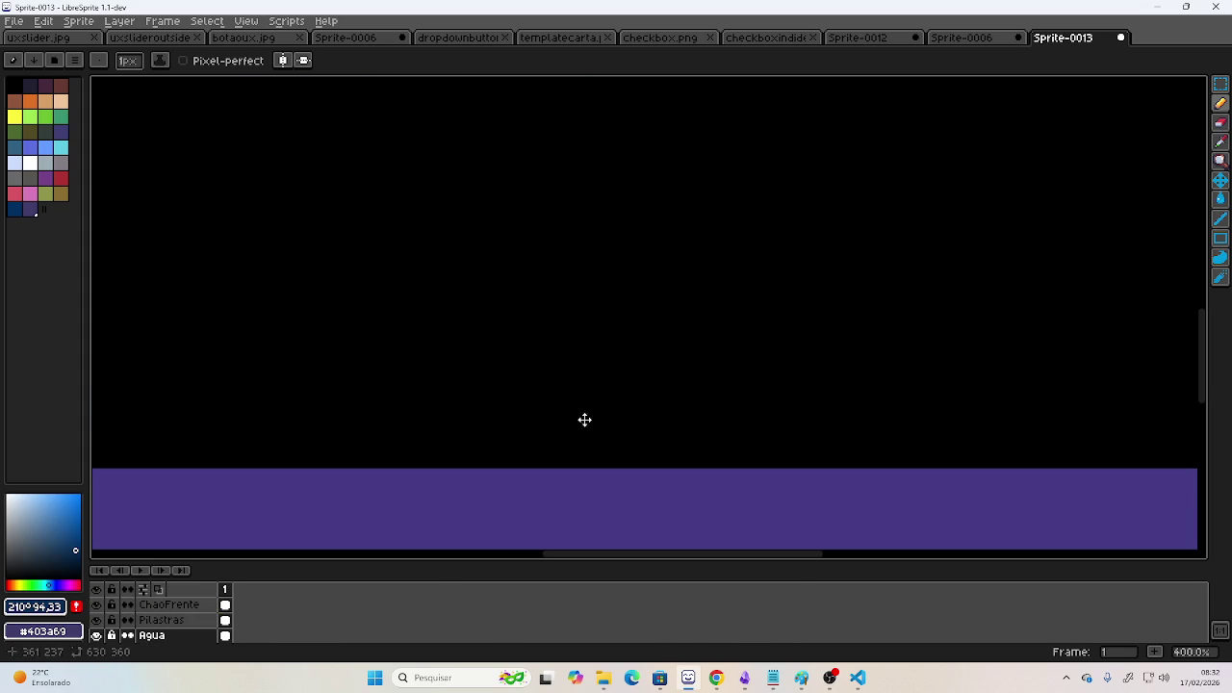
pyautogui.hscroll(3, 448, 394)
pyautogui.hscroll(2, 443, 407)
pyautogui.scroll(-3, 451, 407)
pyautogui.moveTo(440, 393)
pyautogui.mouseDown()
pyautogui.moveTo(726, 344)
pyautogui.moveTo(731, 362)
pyautogui.mouseUp()
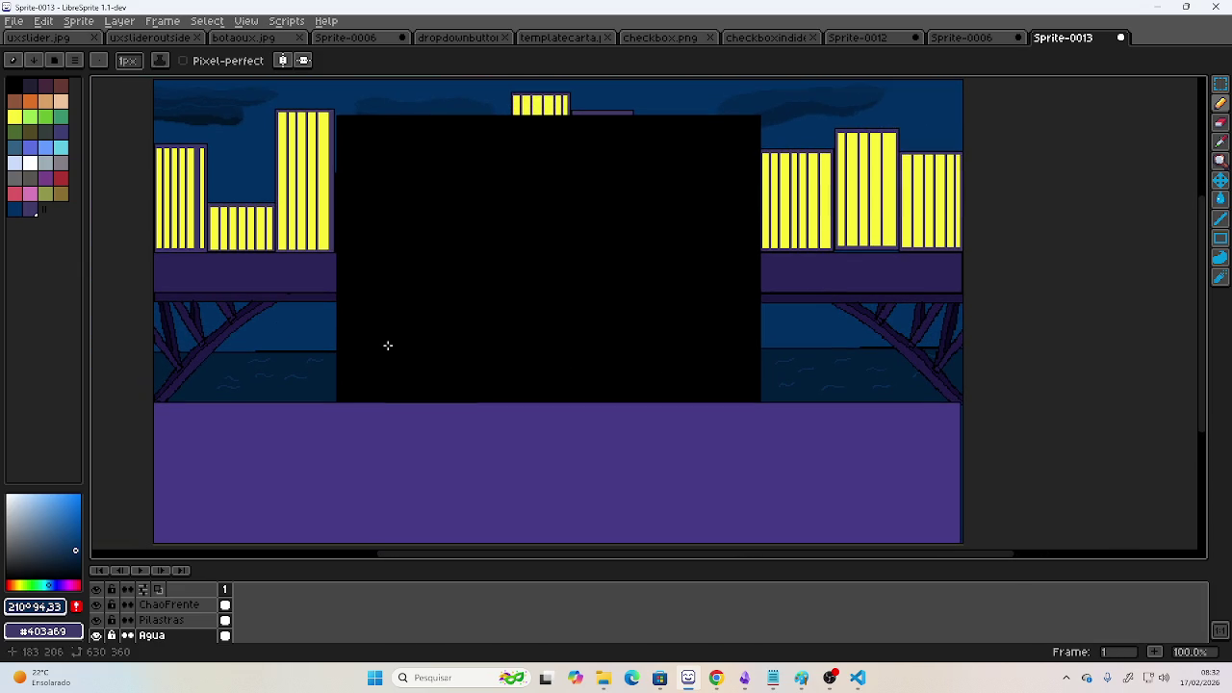
# - Zoom and pan around the sprite at 100% to check the darker water under the bridge
pyautogui.scroll(2, 222, 313)
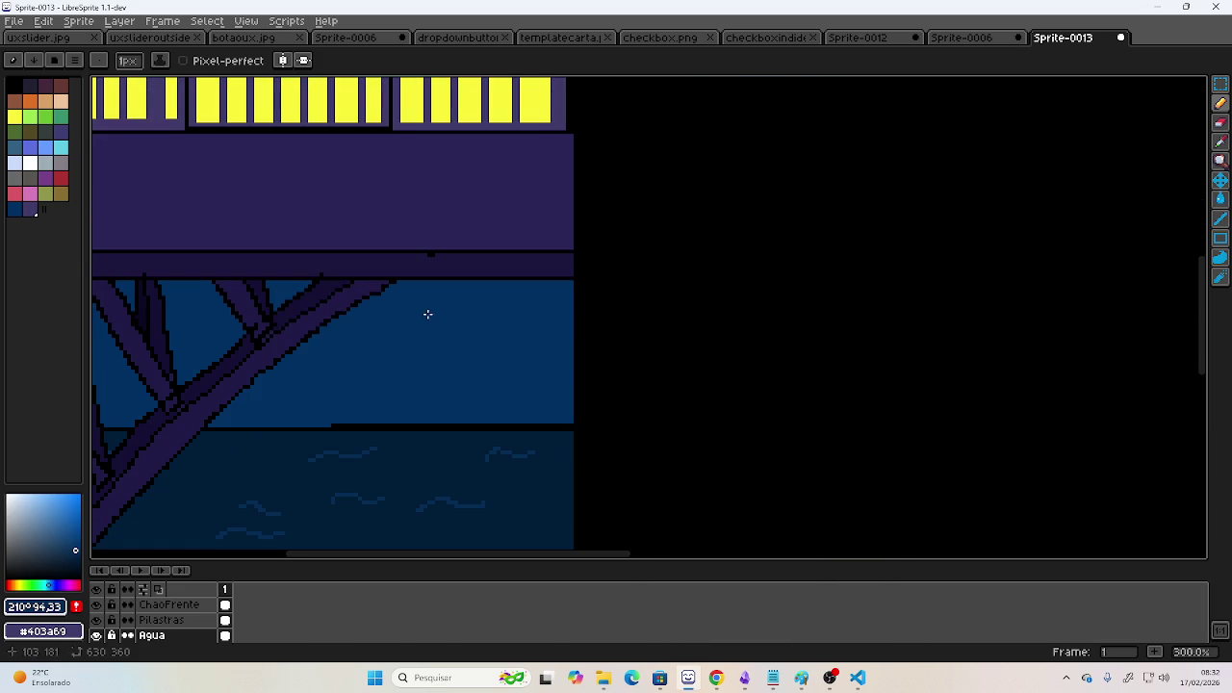
pyautogui.moveTo(427, 376); pyautogui.dragTo(588, 318)
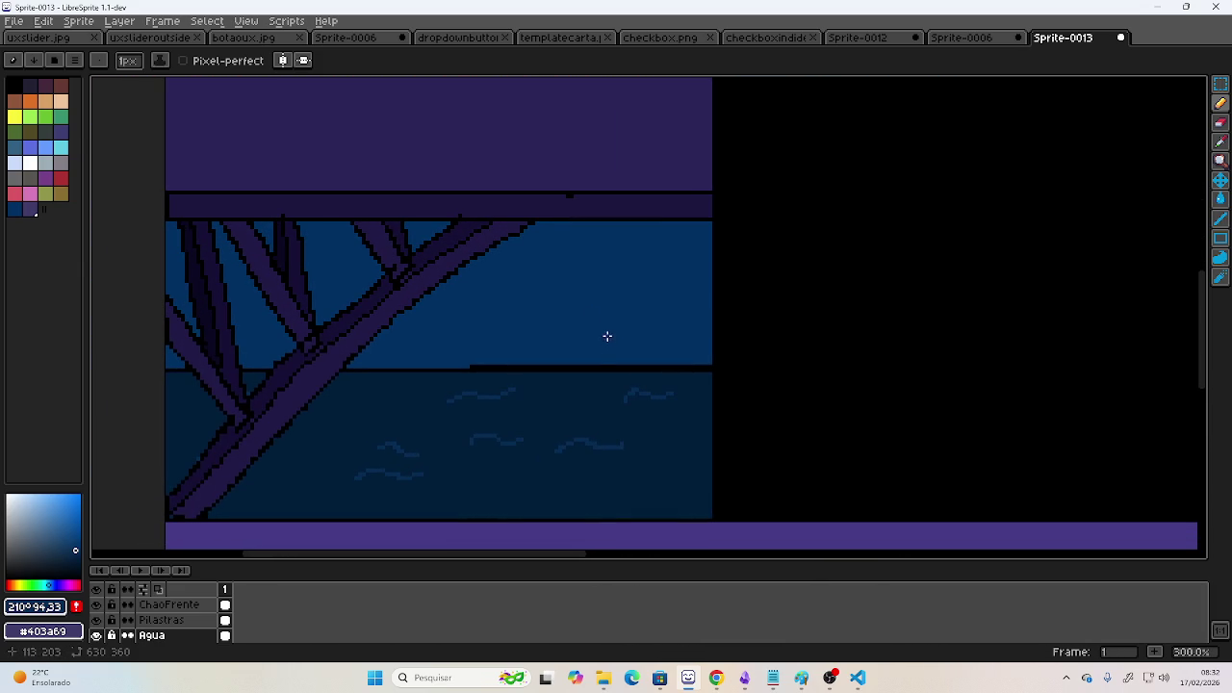
pyautogui.moveTo(714, 354)
pyautogui.mouseDown()
pyautogui.moveTo(570, 349)
pyautogui.moveTo(623, 336)
pyautogui.mouseUp()
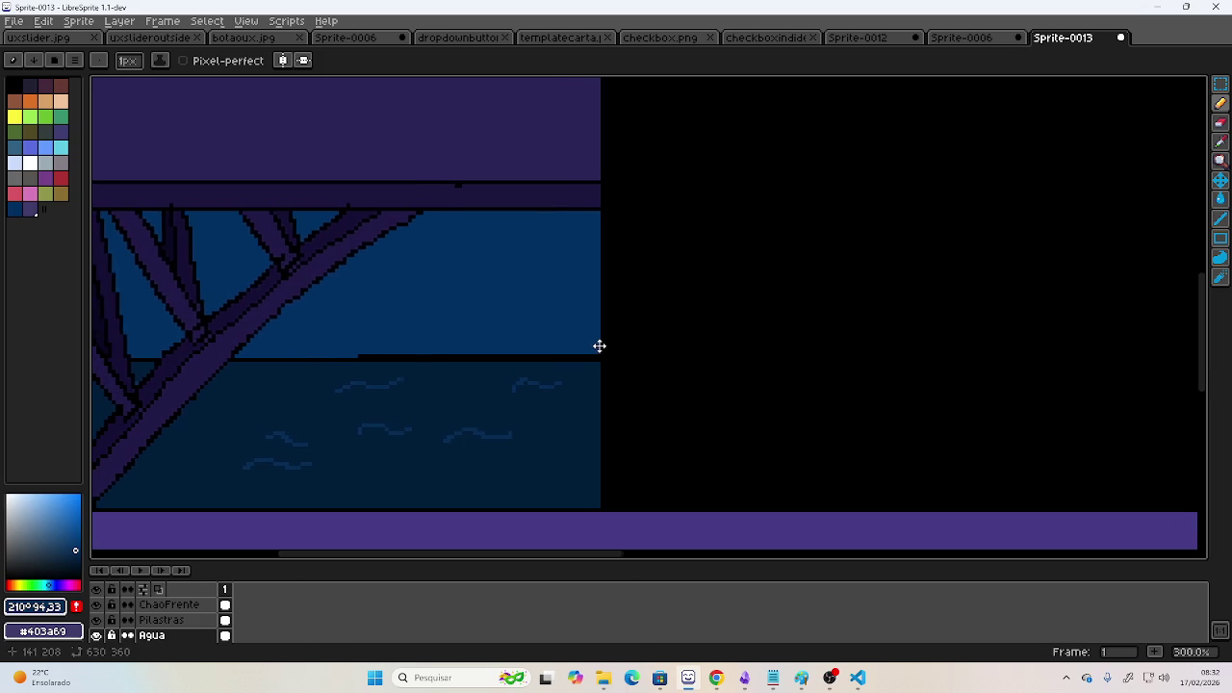
pyautogui.hscroll(5, 602, 385)
pyautogui.hscroll(3, 376, 385)
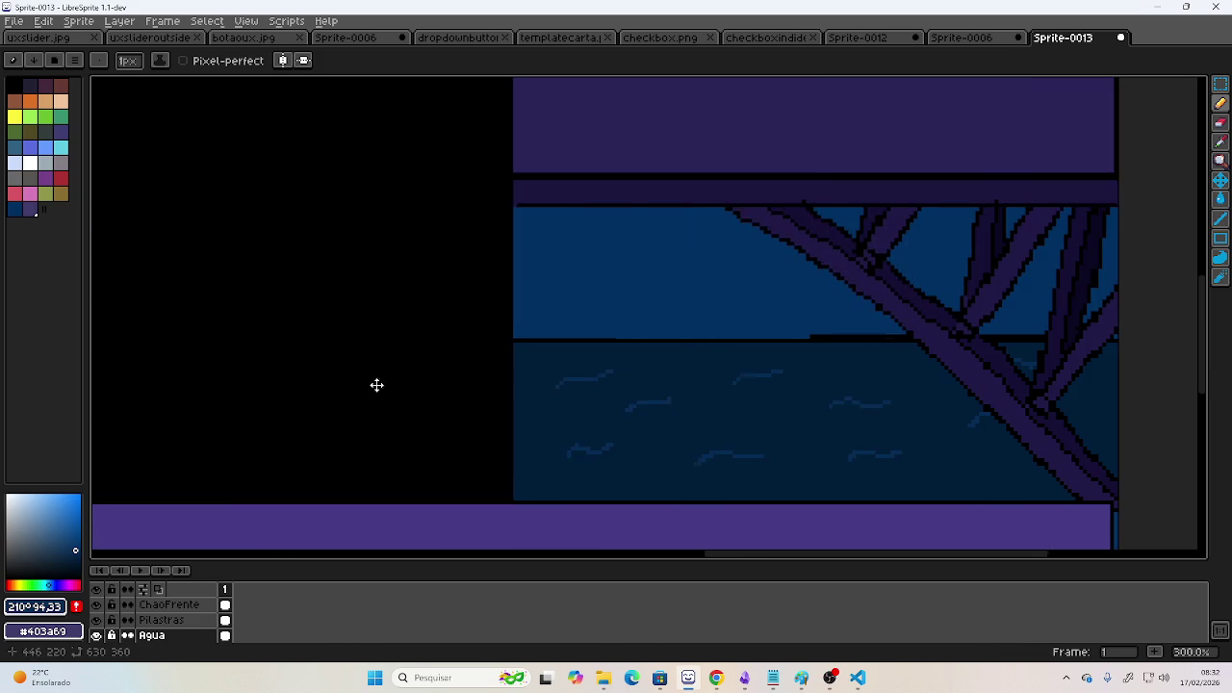
pyautogui.hscroll(2, 350, 377)
pyautogui.moveTo(350, 377); pyautogui.dragTo(851, 404)
pyautogui.press('v')
pyautogui.press('b')
pyautogui.scroll(-1, 690, 352)
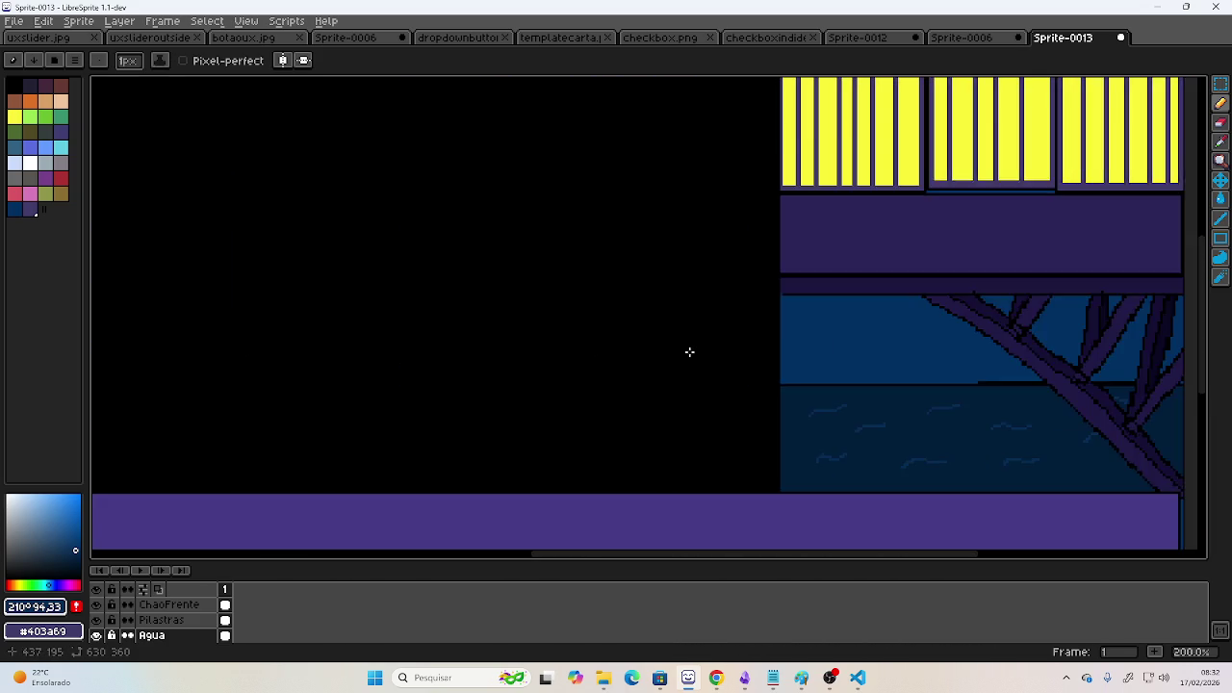
pyautogui.scroll(-4, 690, 351)
pyautogui.scroll(2, 690, 358)
pyautogui.moveTo(690, 358)
pyautogui.mouseDown()
pyautogui.moveTo(762, 316)
pyautogui.moveTo(767, 327)
pyautogui.mouseUp()
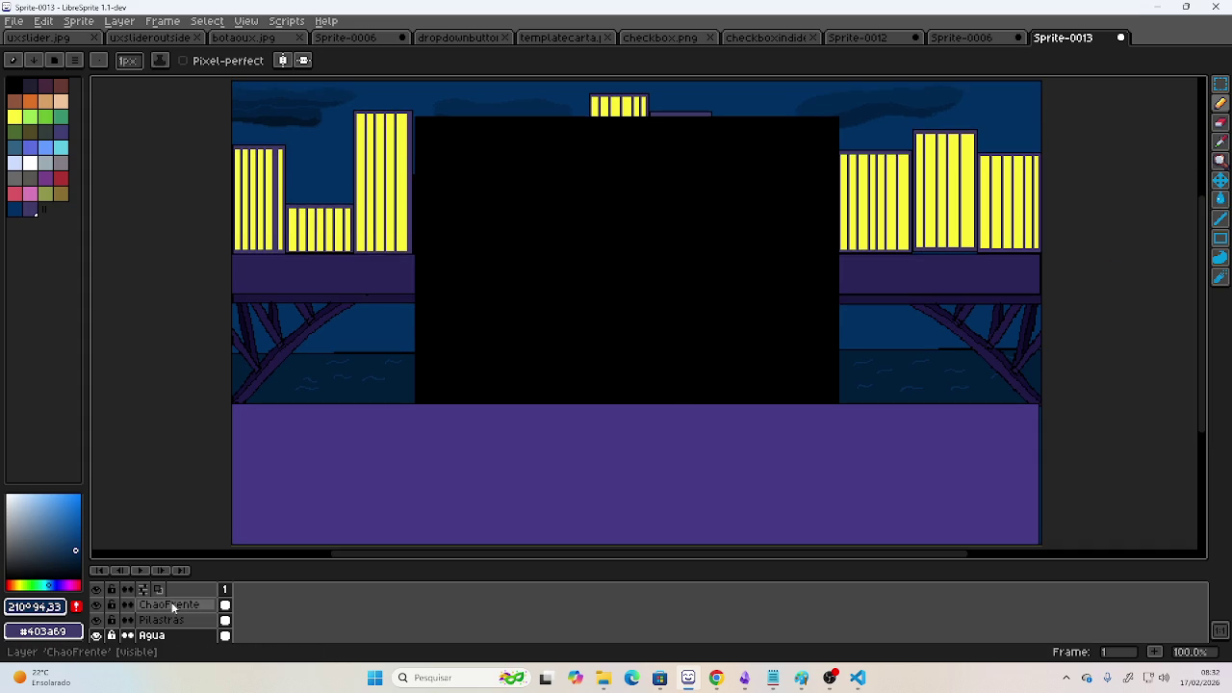
# - On ChaoFrente, sample the floor purple, darken it, and bucket-fill the foreground floor
pyautogui.click(180, 608)
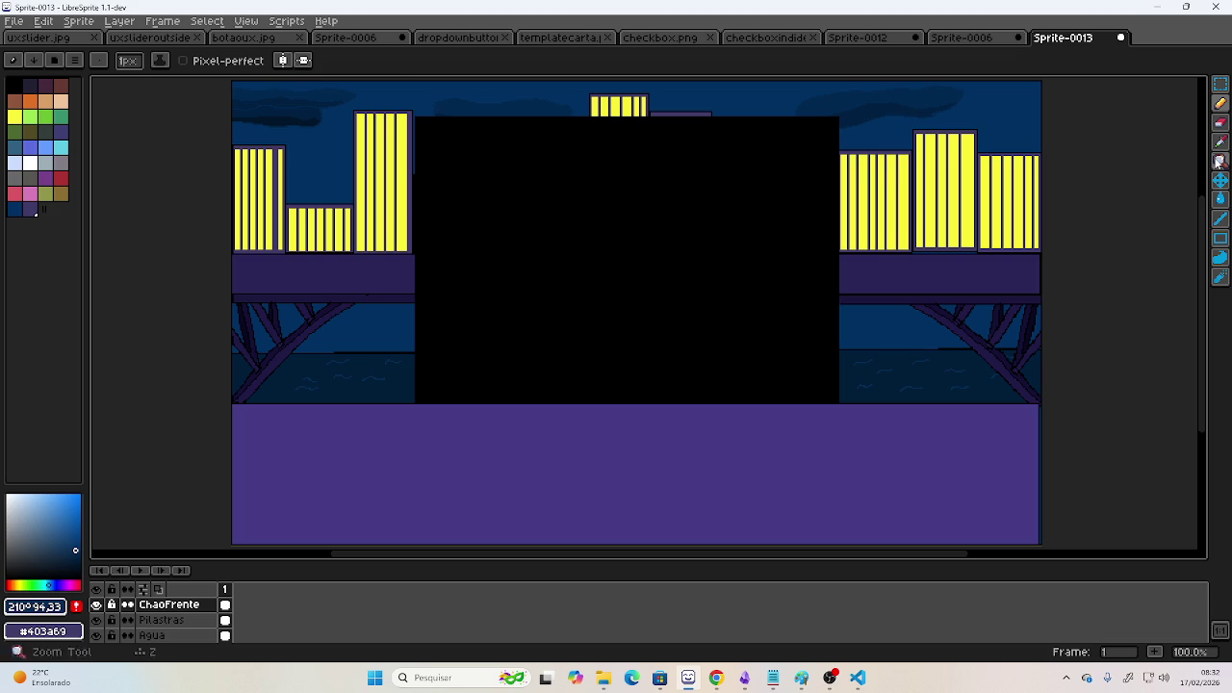
pyautogui.press('i')
pyautogui.click(379, 468)
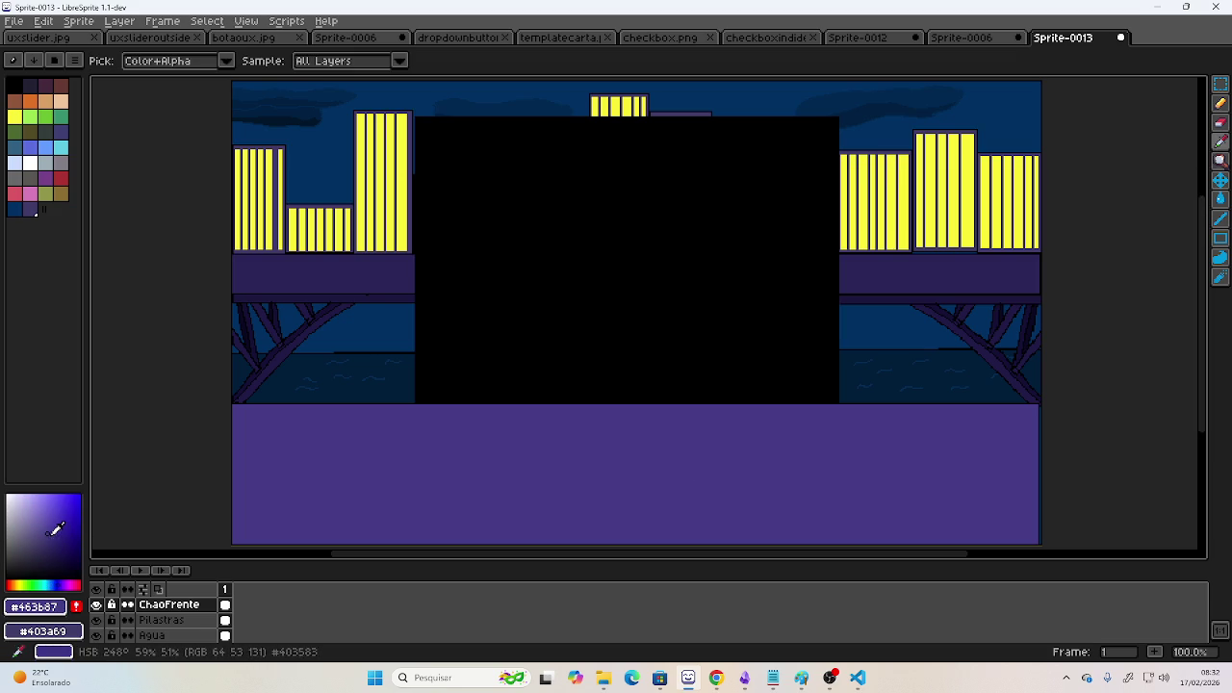
pyautogui.click(47, 545)
pyautogui.press('g')
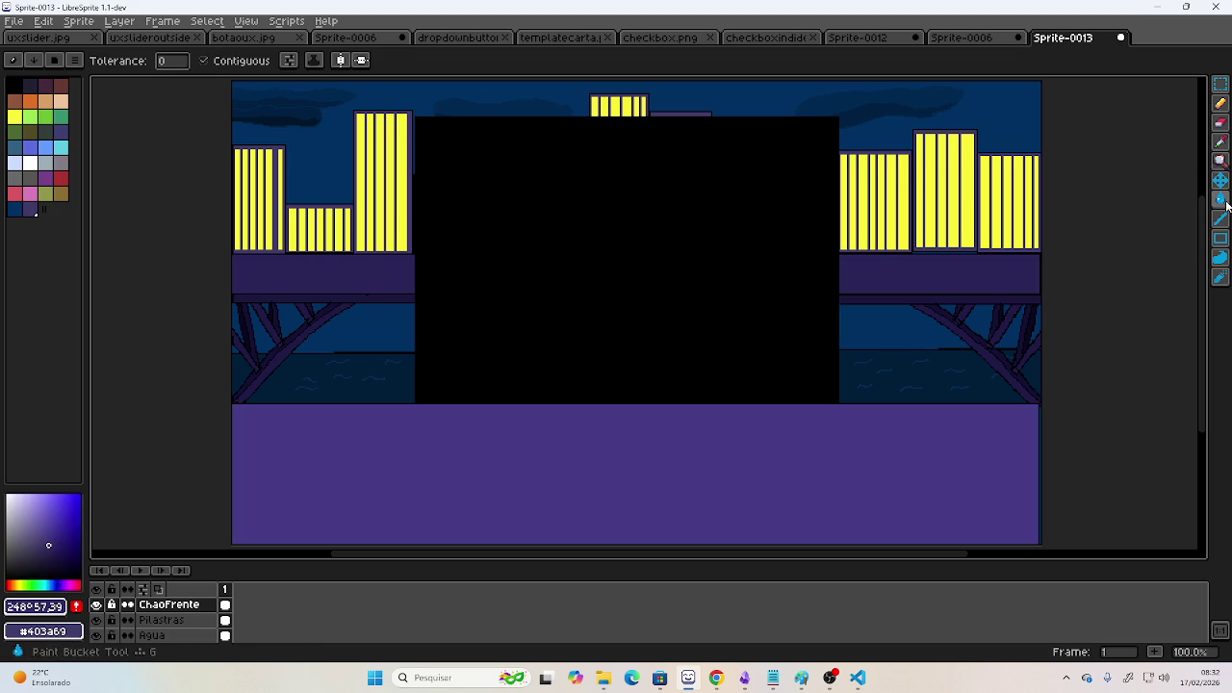
pyautogui.click(776, 442)
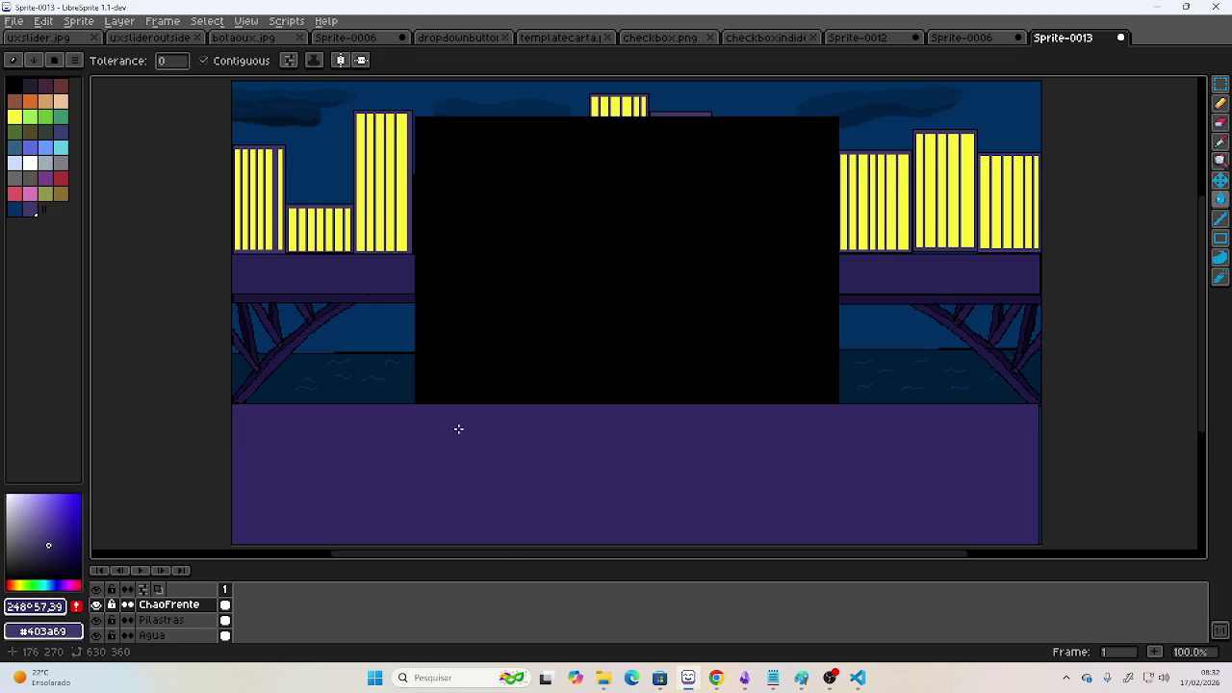
# - Adjust the purple's lightness and saturation and refill the floor in a slightly darker purple
pyautogui.click(49, 538)
pyautogui.click(411, 467)
pyautogui.click(44, 541)
pyautogui.click(341, 476)
pyautogui.hotkey('alt', 'Tab')
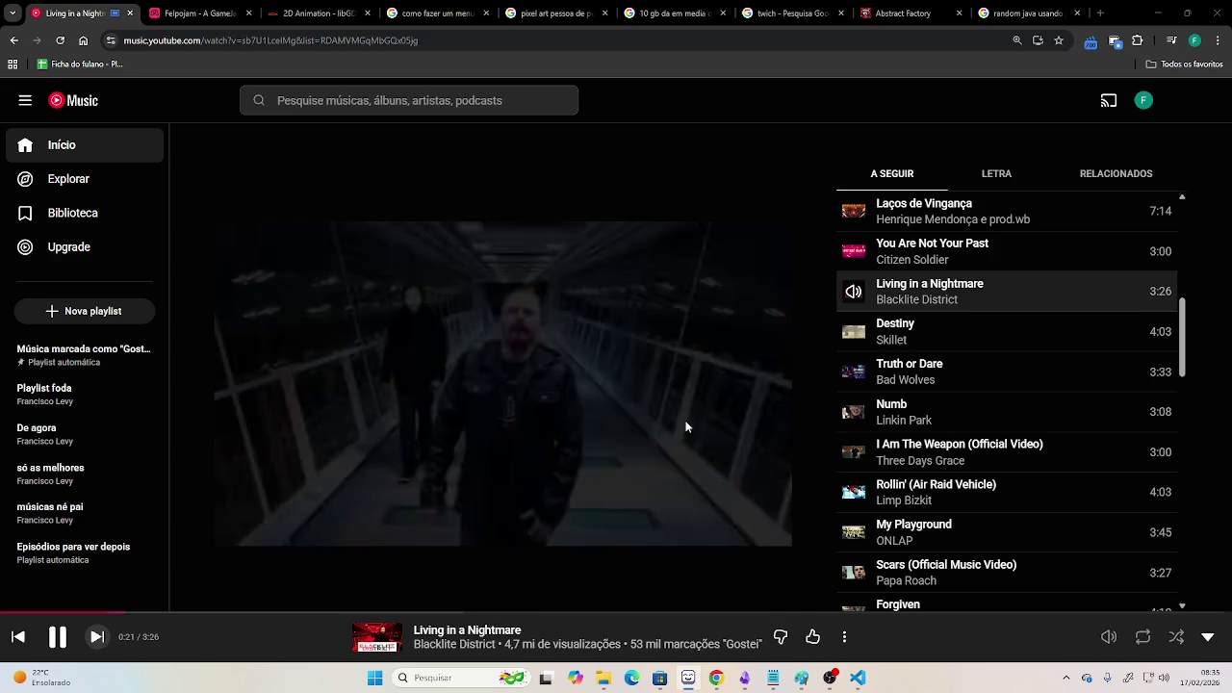
pyautogui.hotkey('alt', 'Tab')
pyautogui.press('Tab')
pyautogui.hotkey('alt', 'Tab')
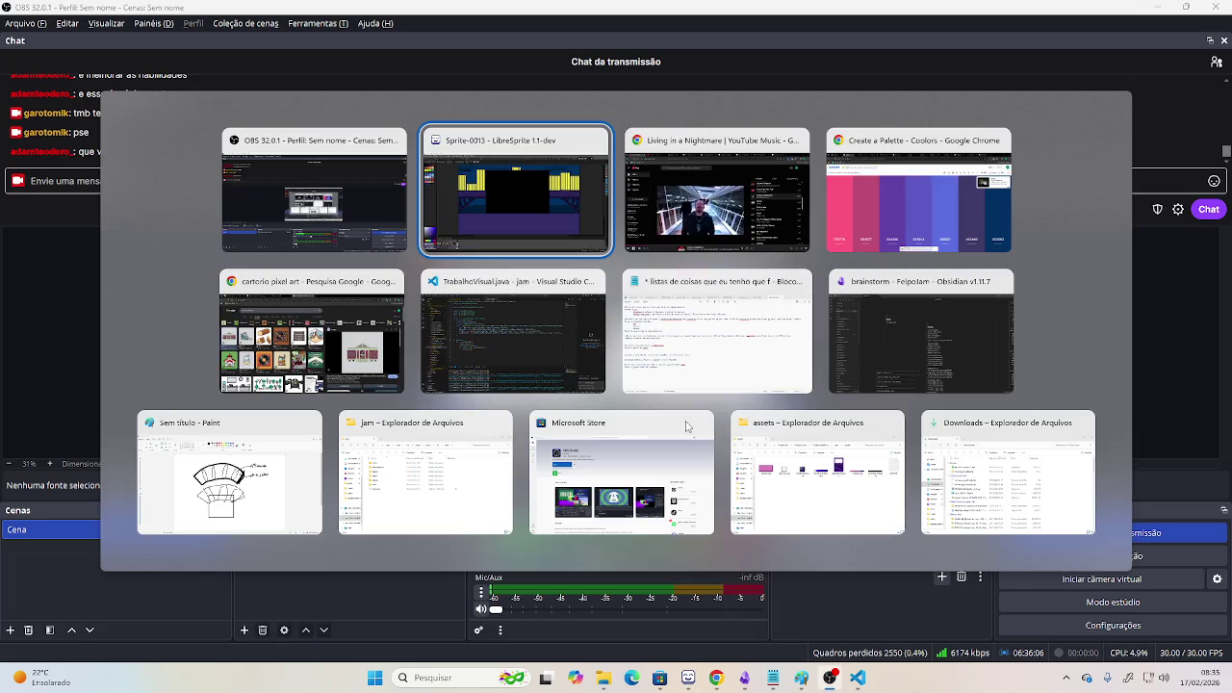